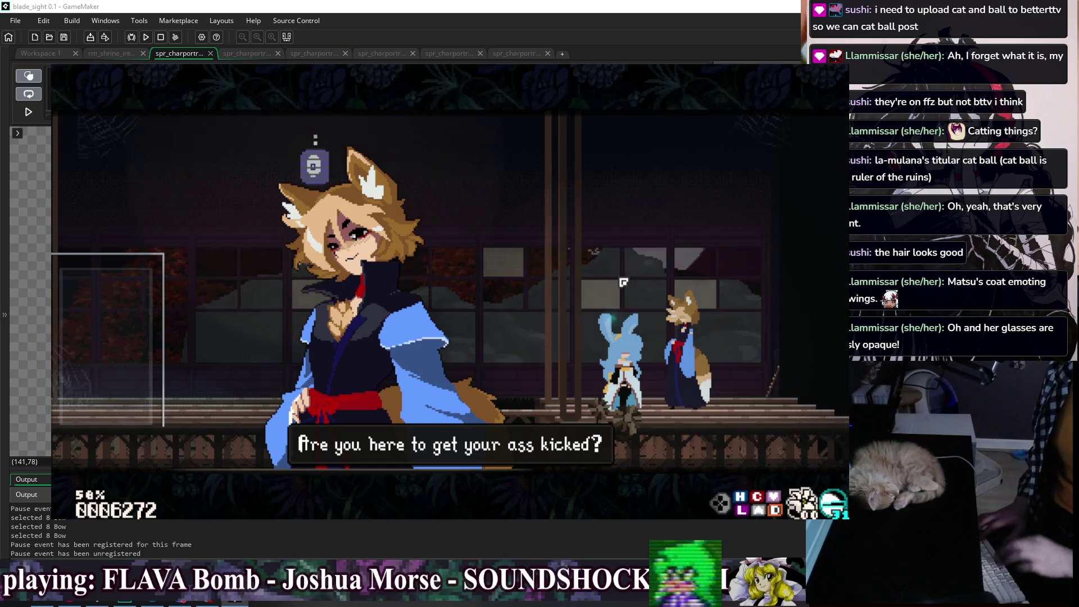
Close the fox's dialogue, dash left, and reach Change Doll via Pause > Settings > Debug Options
{"action": "key", "text": "z"}
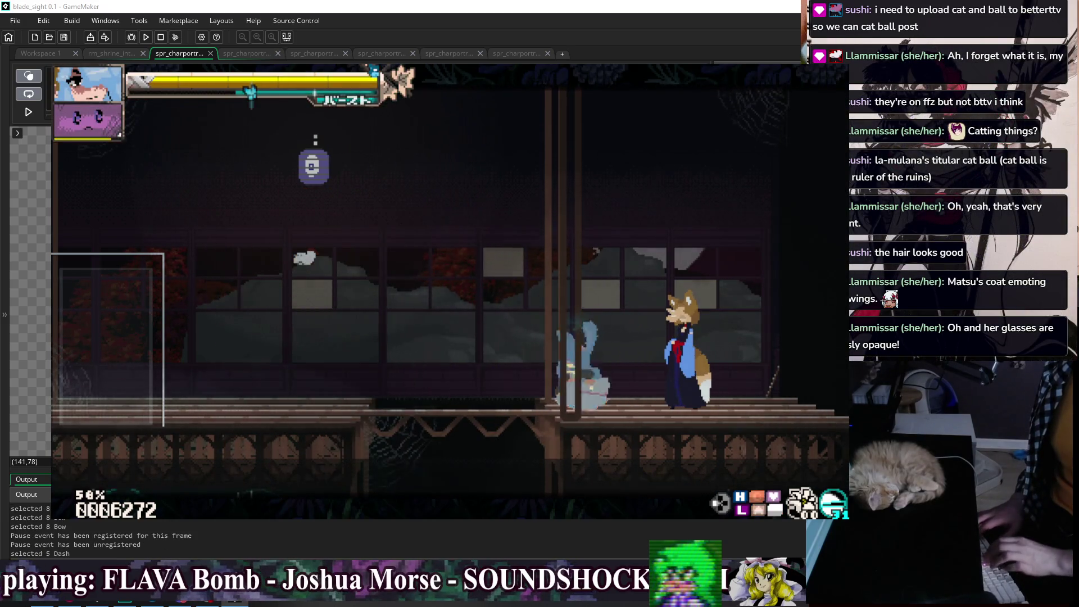
{"action": "key", "text": "Left"}
{"action": "key", "text": "Escape"}
{"action": "key", "text": "Down"}
{"action": "key", "text": "Down"}
{"action": "key", "text": "Down"}
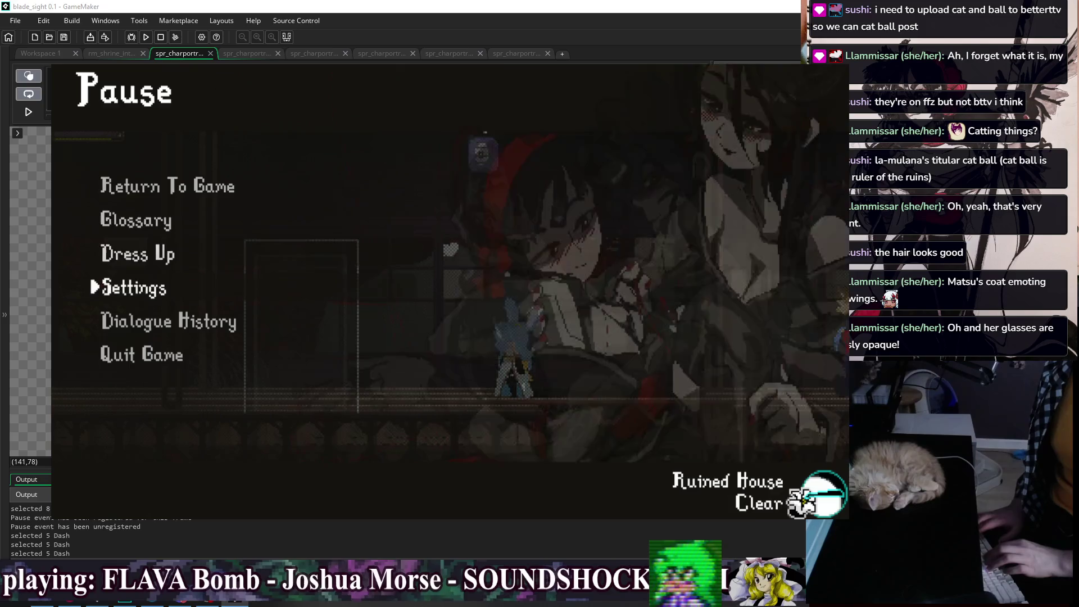
{"action": "key", "text": "Up"}
{"action": "key", "text": "Up"}
{"action": "key", "text": "Up"}
{"action": "key", "text": "Down"}
{"action": "key", "text": "Down"}
{"action": "key", "text": "Down"}
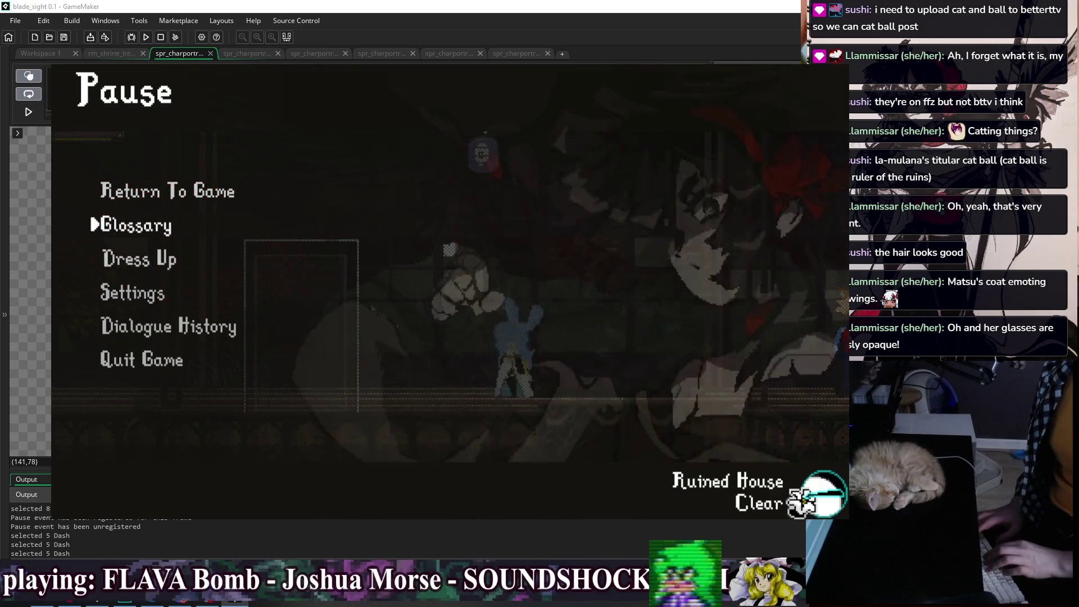
{"action": "key", "text": "z"}
{"action": "key", "text": "Down"}
{"action": "key", "text": "Down"}
{"action": "key", "text": "z"}
{"action": "key", "text": "Down"}
{"action": "key", "text": "Down"}
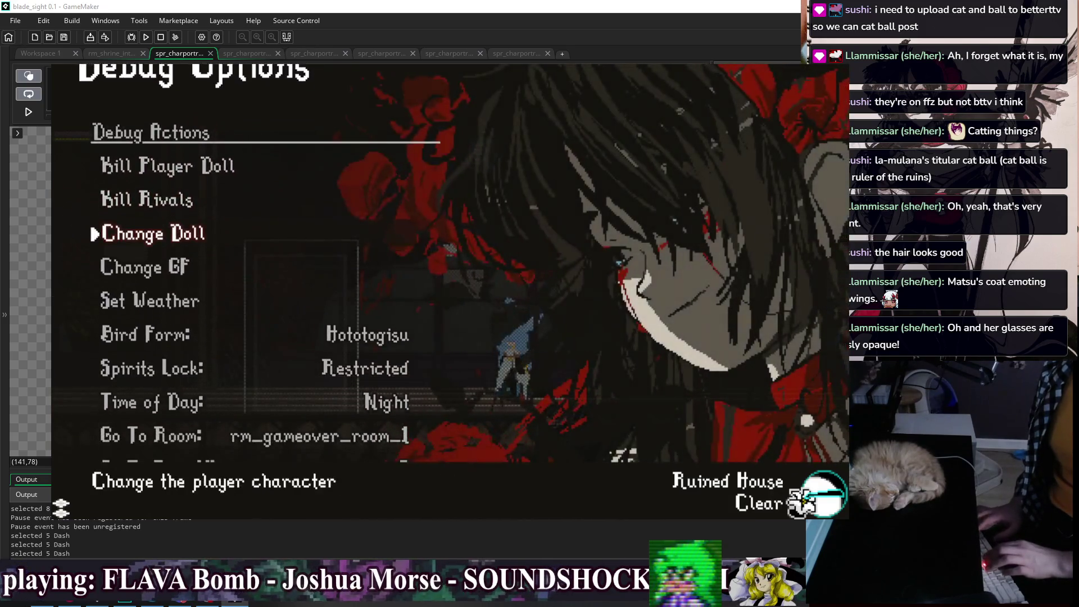
{"action": "key", "text": "z"}
Pick Matsu as the player character in the character-select grid
{"action": "key", "text": "Down"}
{"action": "key", "text": "Down"}
{"action": "key", "text": "Down"}
{"action": "key", "text": "Down"}
{"action": "key", "text": "Right"}
{"action": "key", "text": "Right"}
{"action": "key", "text": "Down"}
{"action": "key", "text": "Down"}
{"action": "key", "text": "Left"}
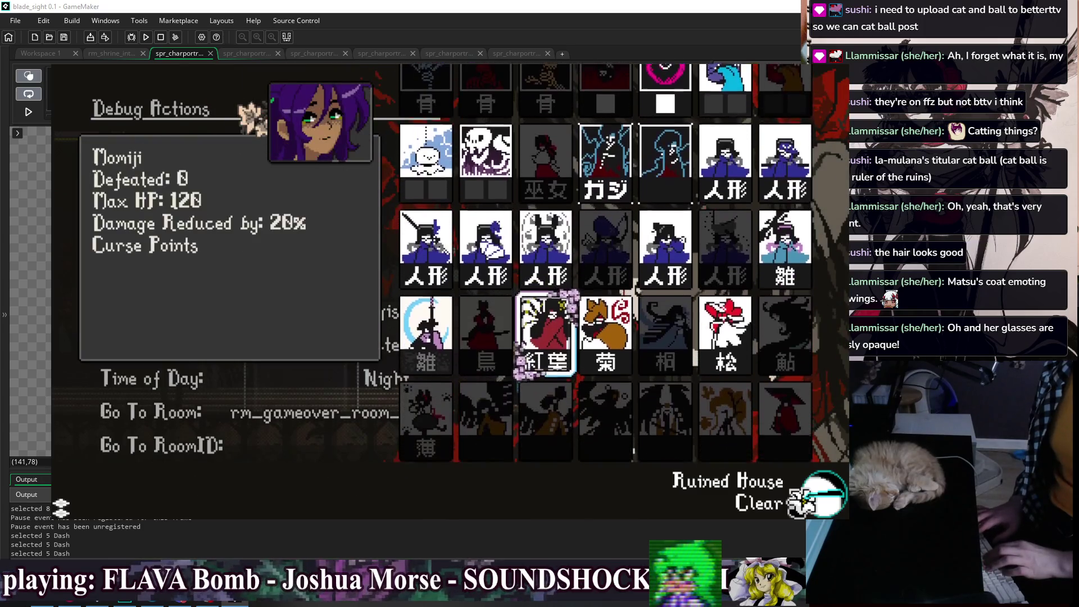
{"action": "key", "text": "Right"}
{"action": "key", "text": "Right"}
{"action": "key", "text": "z"}
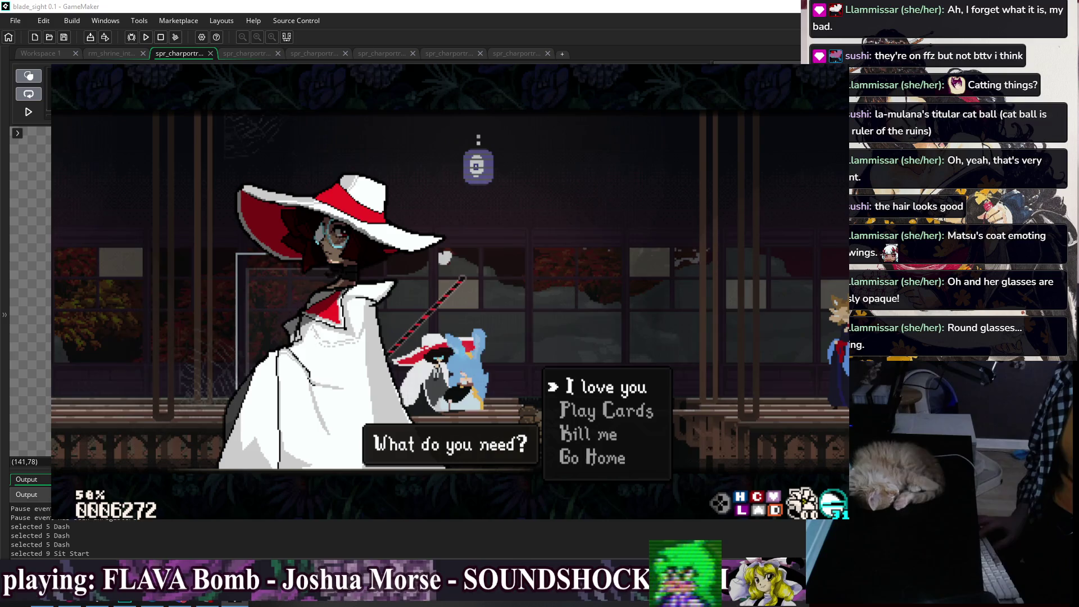
Answer the dialogue with 'I love you' and advance it back to gameplay
{"action": "key", "text": "Return"}
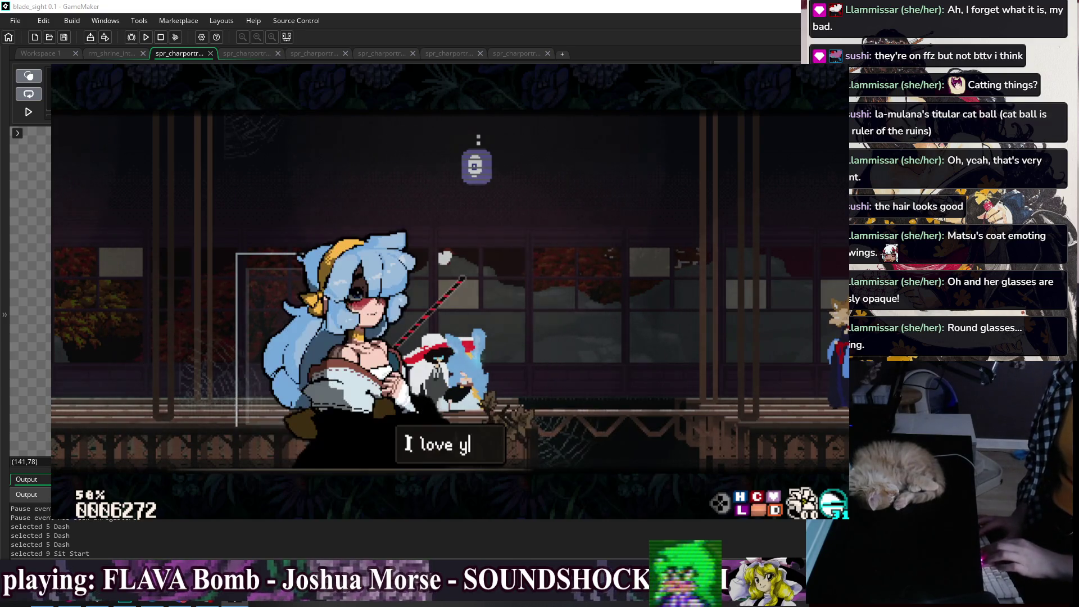
{"action": "key", "text": "Return"}
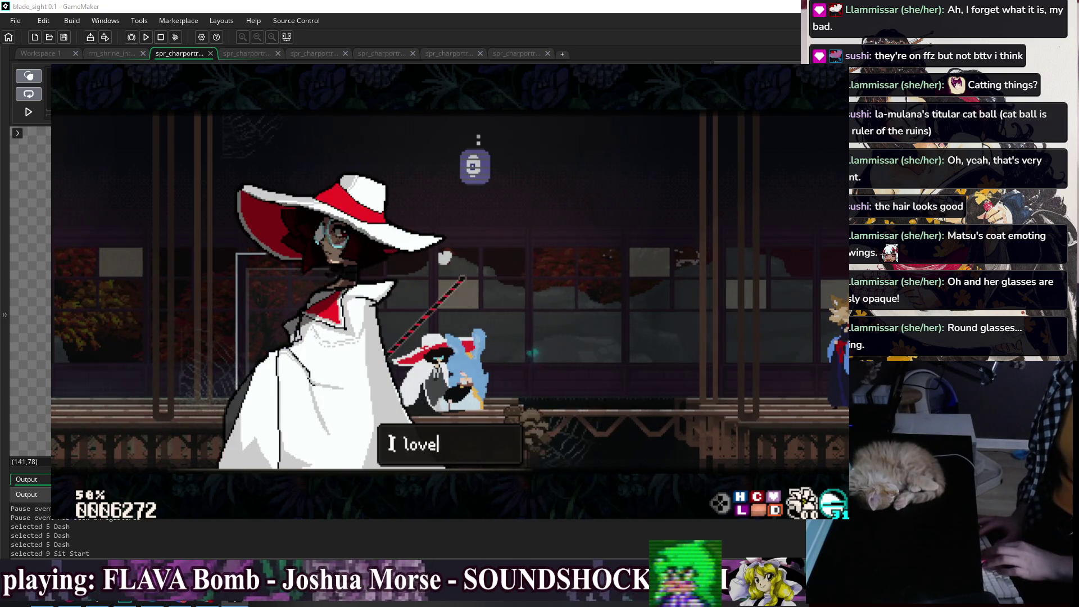
{"action": "key", "text": "Return"}
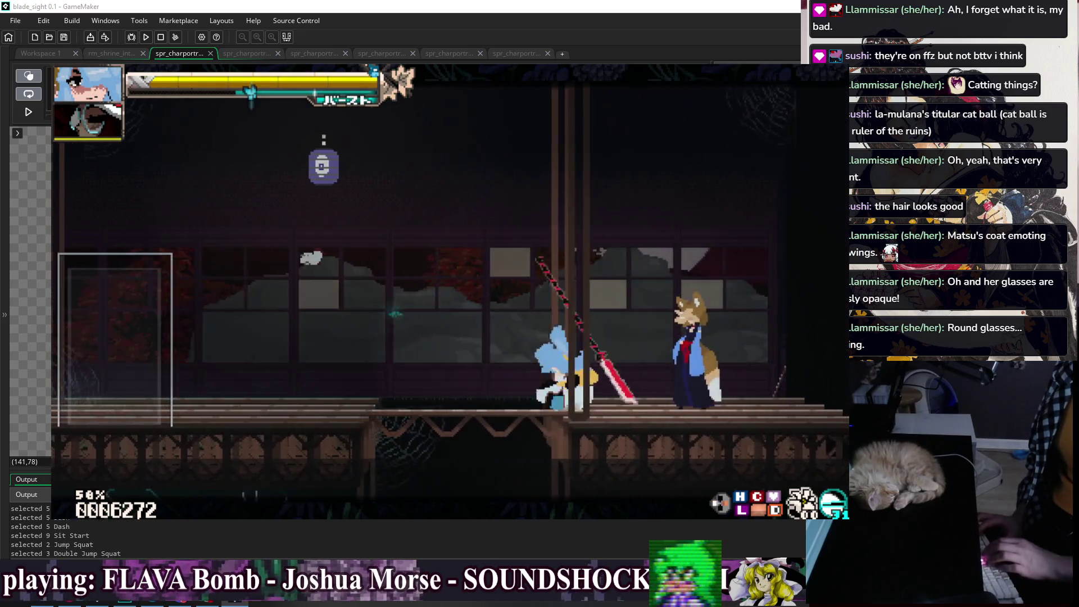
Jump, double-jump, air-dash, and summon the partner character with Call GF
{"action": "key", "text": "space"}
{"action": "key", "text": "shift"}
{"action": "key", "text": "space"}
{"action": "key", "text": "space"}
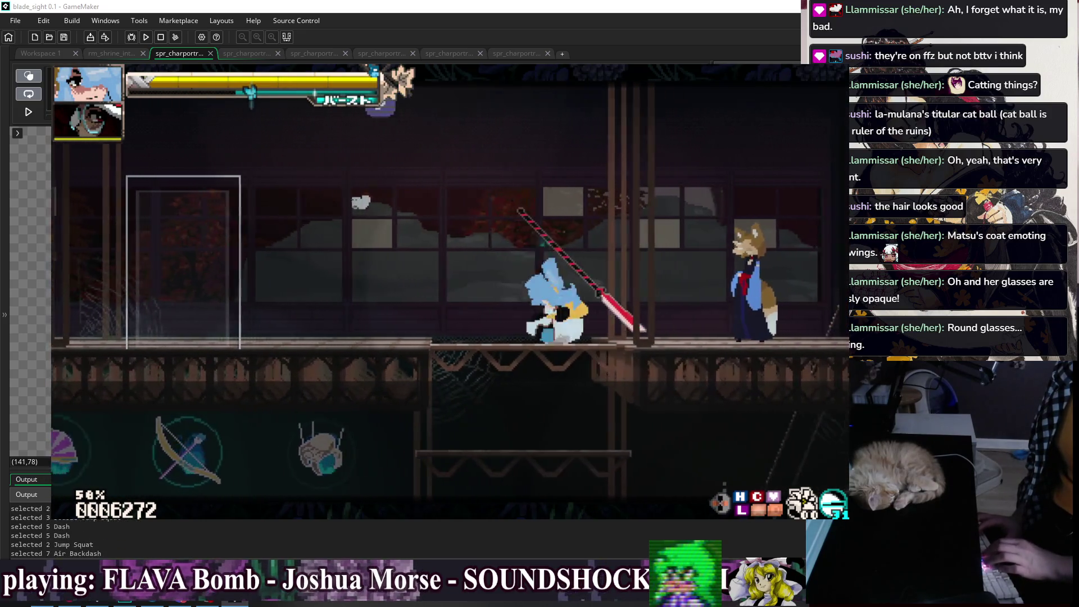
{"action": "key", "text": "shift"}
{"action": "key", "text": "shift"}
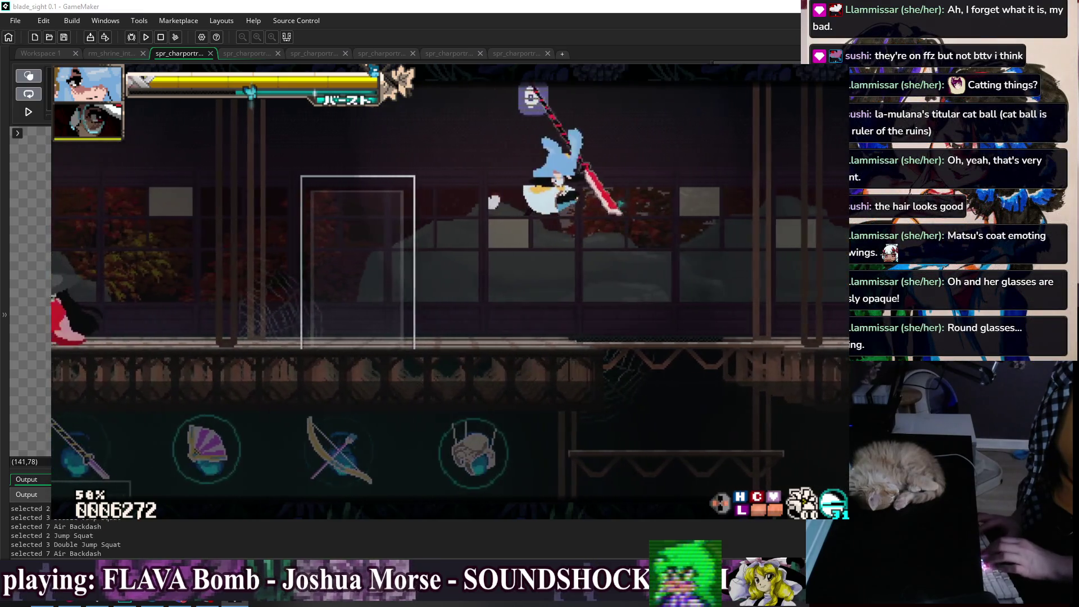
{"action": "key", "text": "c"}
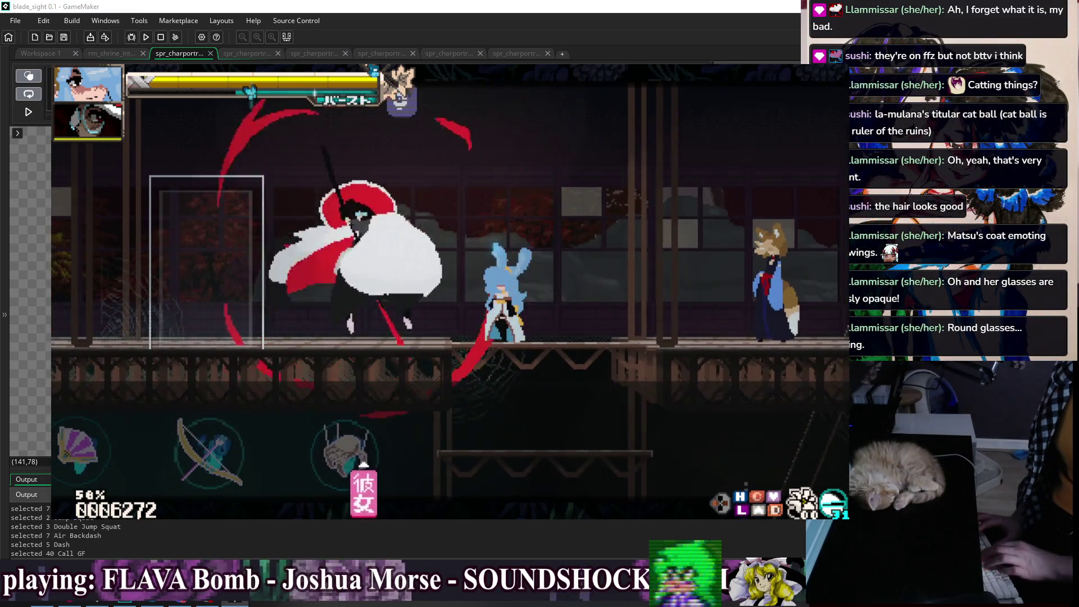
Walk right toward the fox and bring up the debug bestiary grid
{"action": "key", "text": "Right"}
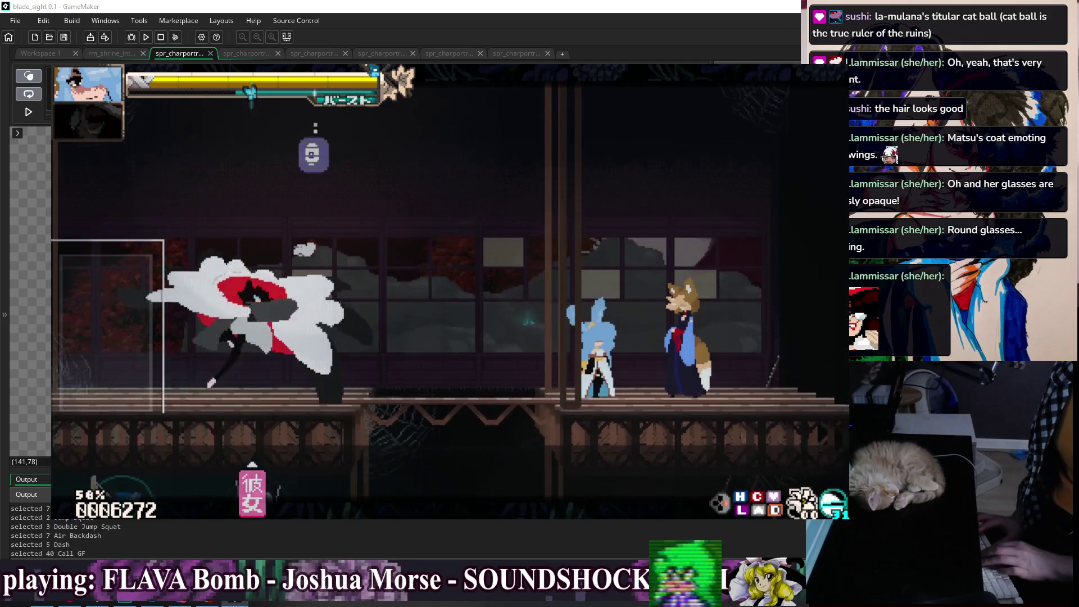
{"action": "key", "text": "F1"}
{"action": "key", "text": "Tab"}
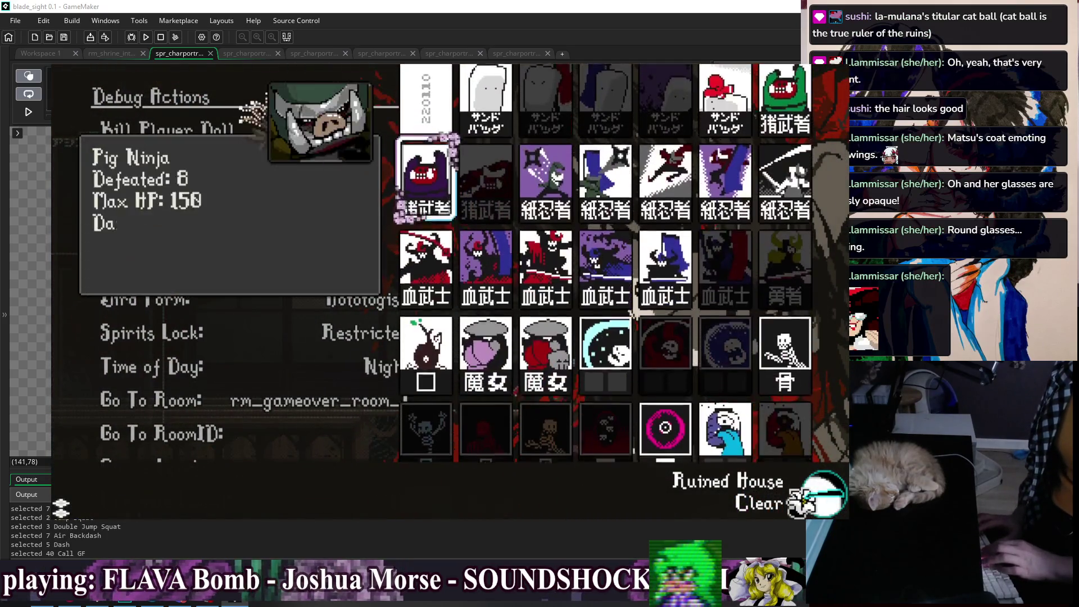
Browse the bestiary entries for Momiji, Kiku and Matsu
{"action": "key", "text": "Down"}
{"action": "key", "text": "Down"}
{"action": "key", "text": "Down"}
{"action": "key", "text": "Right"}
{"action": "key", "text": "Right"}
{"action": "key", "text": "Down"}
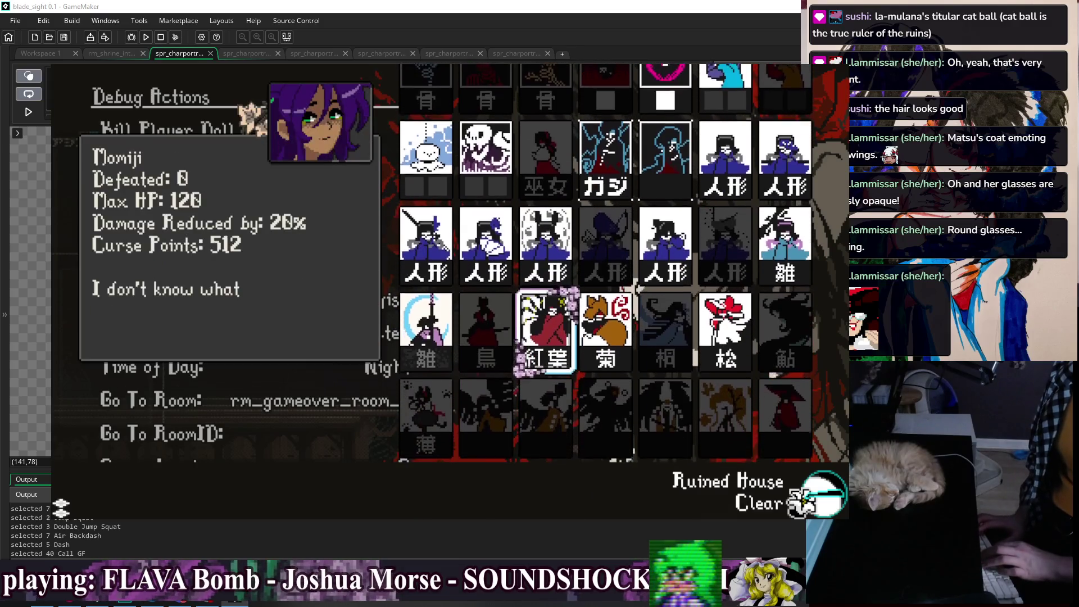
{"action": "key", "text": "Left"}
{"action": "key", "text": "Right"}
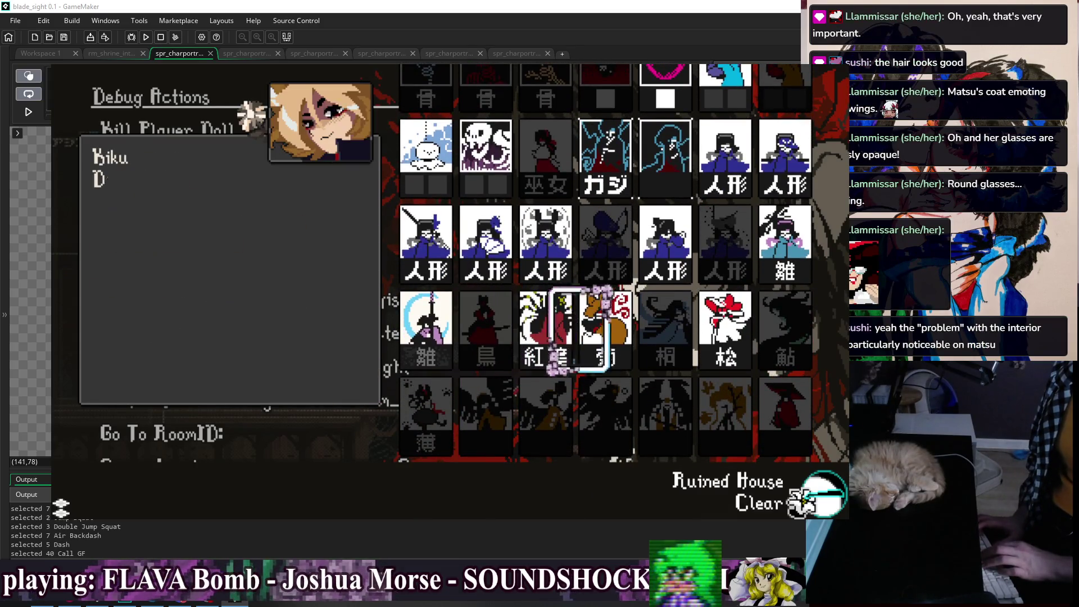
{"action": "key", "text": "Right"}
{"action": "key", "text": "Right"}
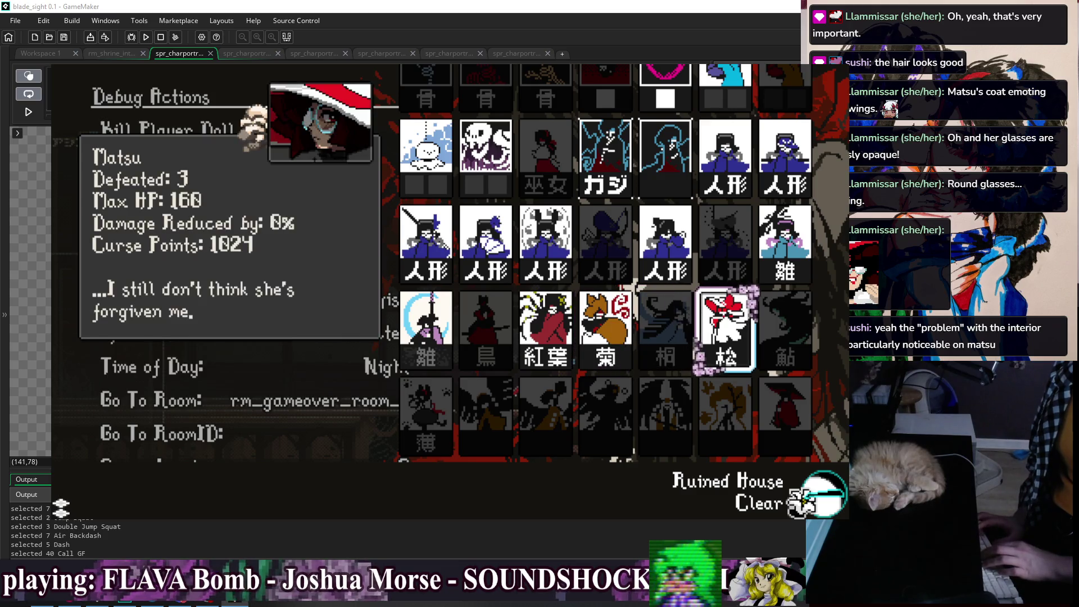
{"action": "key", "text": "Left"}
{"action": "key", "text": "Left"}
{"action": "key", "text": "Left"}
{"action": "key", "text": "Right"}
{"action": "key", "text": "Right"}
{"action": "key", "text": "Right"}
{"action": "key", "text": "Right"}
{"action": "key", "text": "Right"}
View Suu's entry, revisit Momiji and Kiku, then close the bestiary
{"action": "key", "text": "Up"}
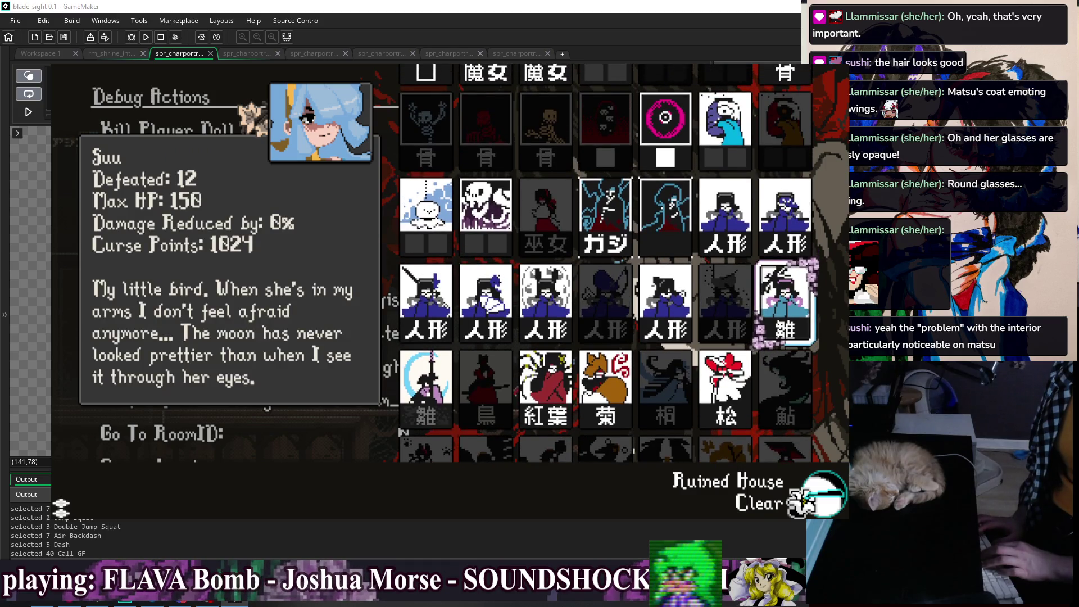
{"action": "key", "text": "Left"}
{"action": "key", "text": "Left"}
{"action": "key", "text": "Down"}
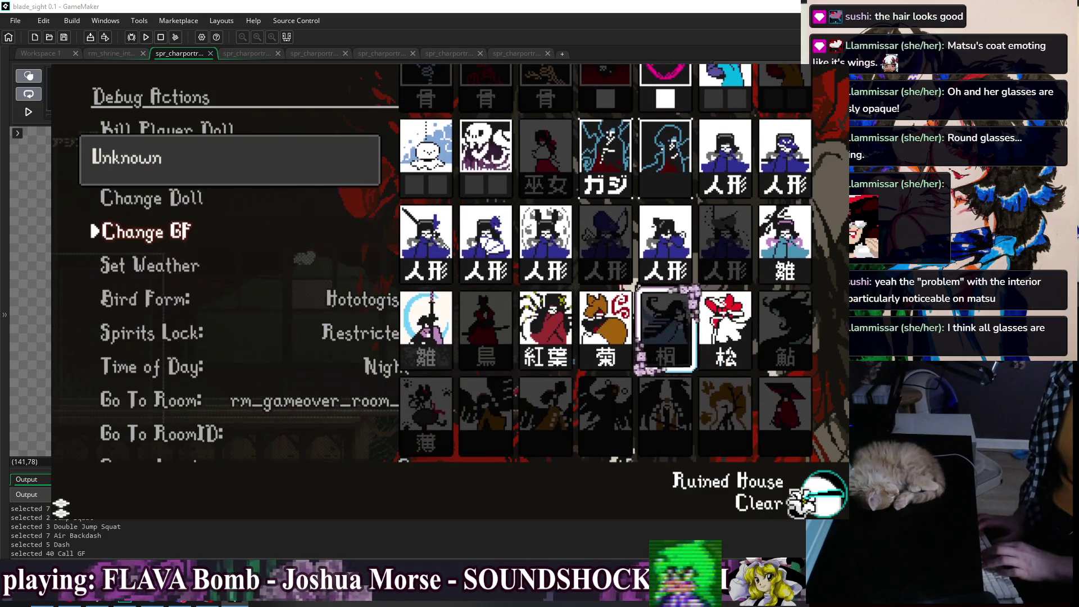
{"action": "key", "text": "Left"}
{"action": "key", "text": "Left"}
{"action": "key", "text": "Right"}
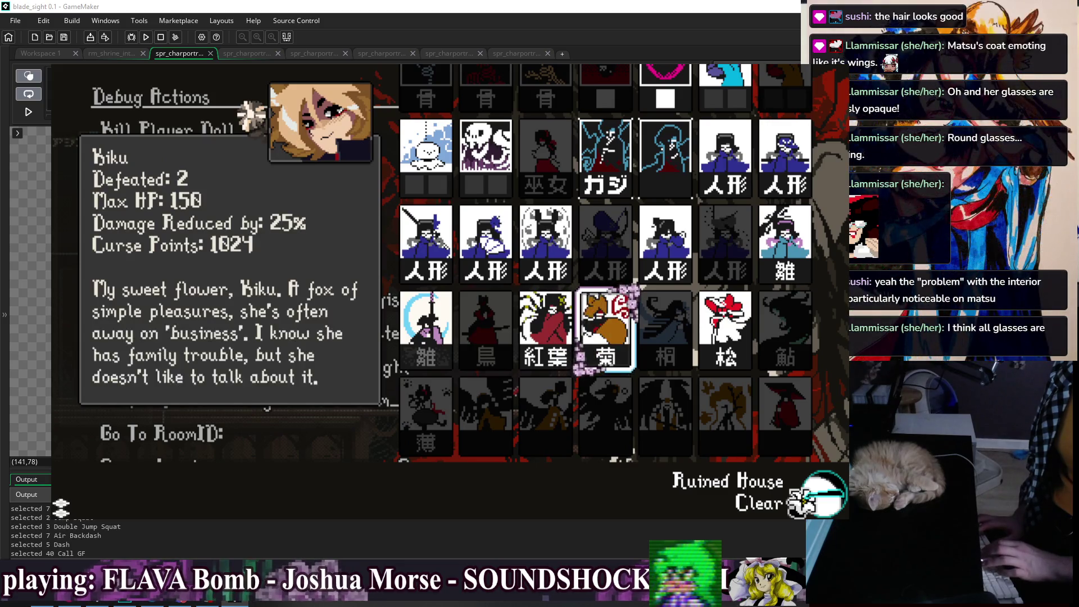
{"action": "key", "text": "Left"}
{"action": "key", "text": "Escape"}
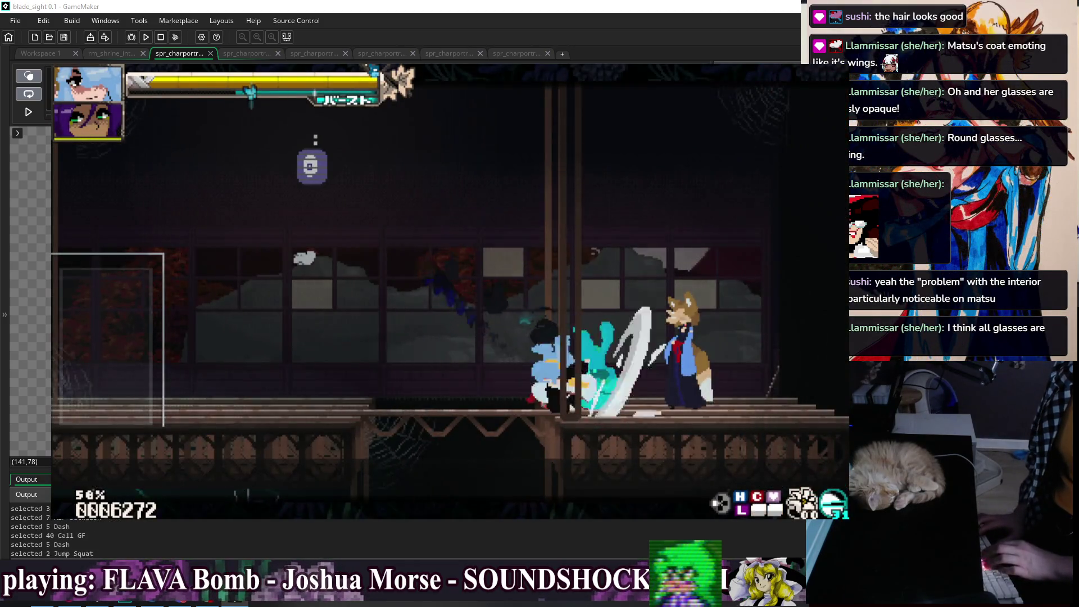
Double-jump, summon the red partner, dash left, walk right to the fox, then return to the editor
{"action": "key", "text": "Left"}
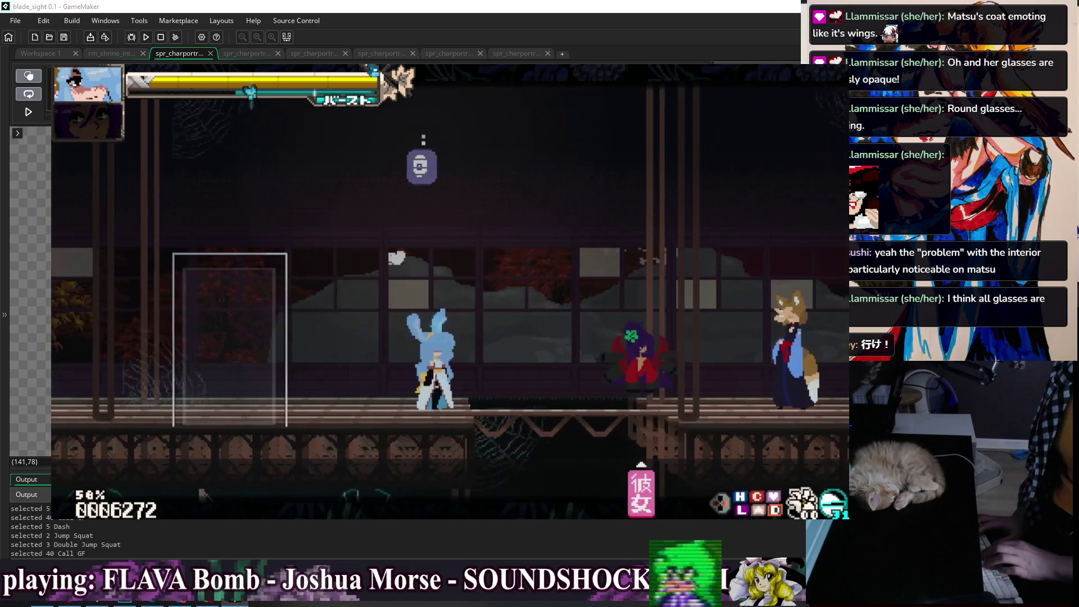
{"action": "key", "text": "z"}
{"action": "key", "text": "z"}
{"action": "key", "text": "c"}
{"action": "key", "text": "shift"}
{"action": "key", "text": "shift"}
{"action": "key", "text": "shift"}
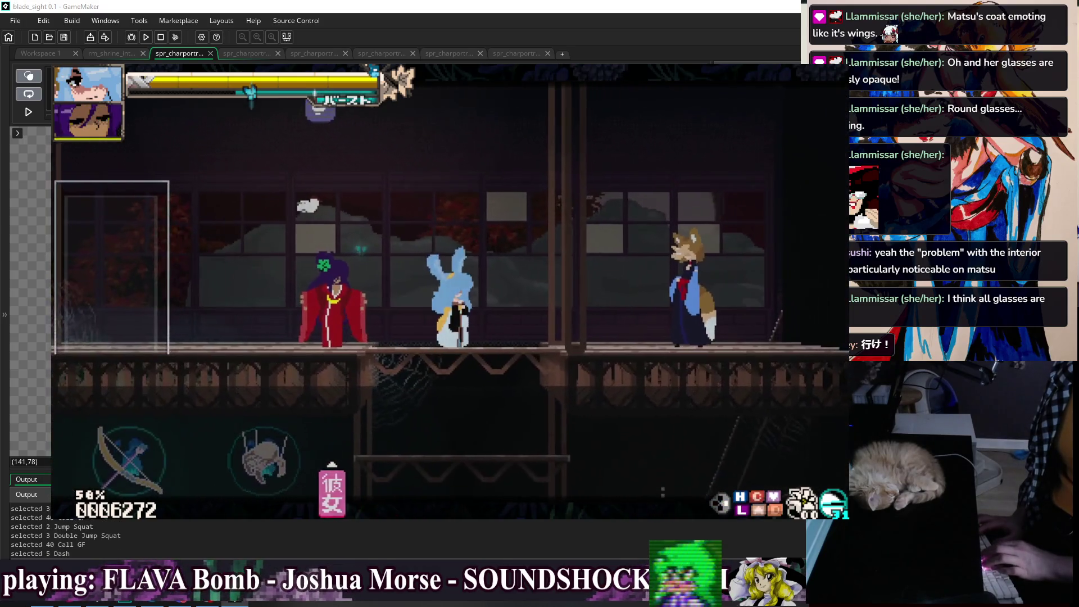
{"action": "key", "text": "Right"}
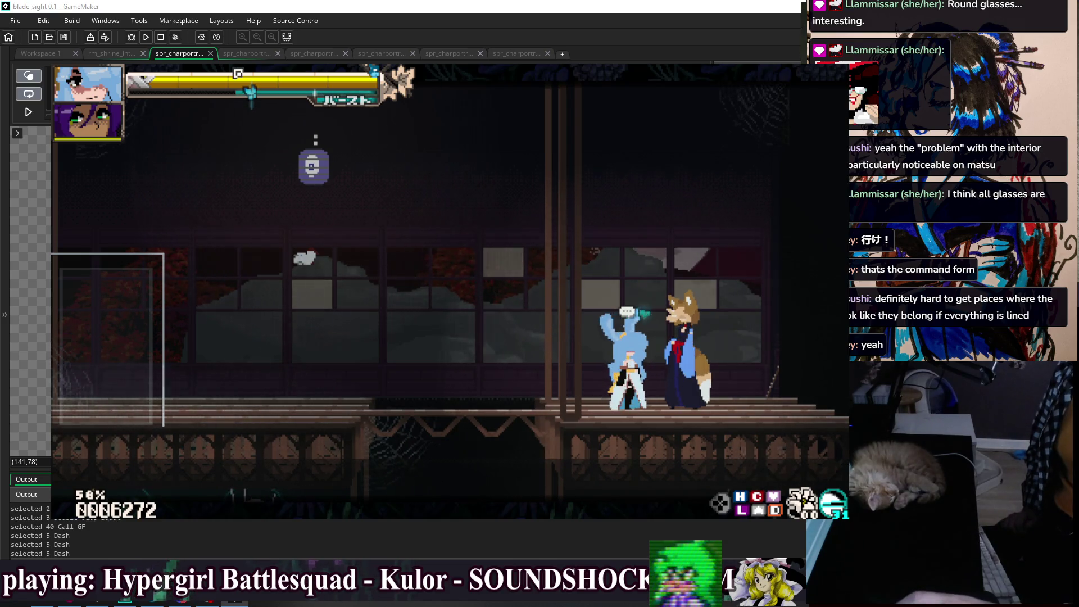
{"action": "key", "text": "alt+Tab"}
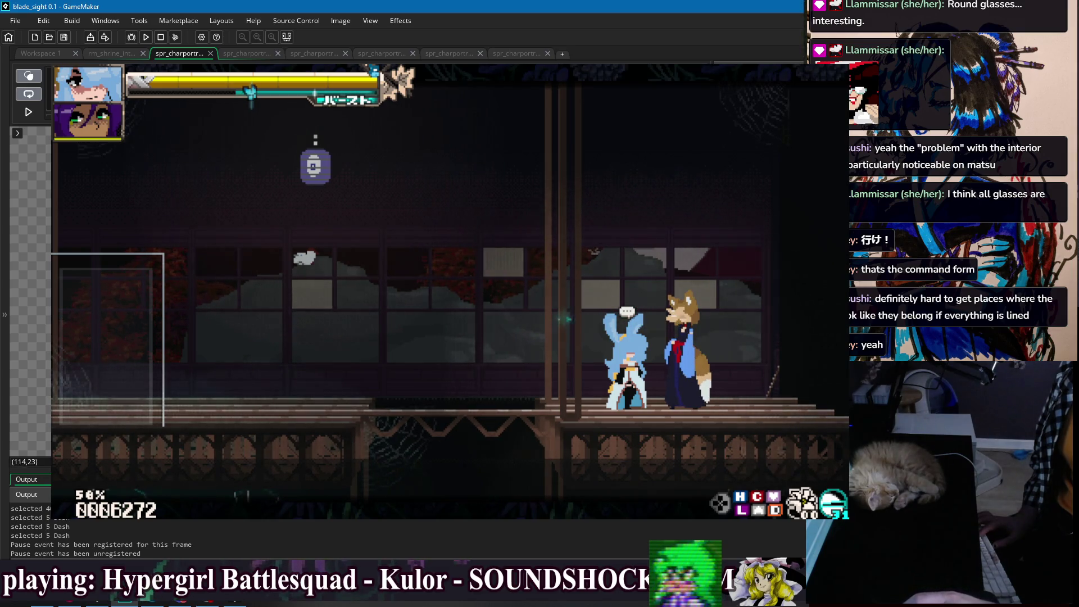
Zoom the portrait sprite canvas and select the Pencil tool
{"action": "scroll", "coordinate": [30, 292], "scroll_direction": "up", "scroll_amount": 2}
{"action": "left_click", "coordinate": [30, 225]}
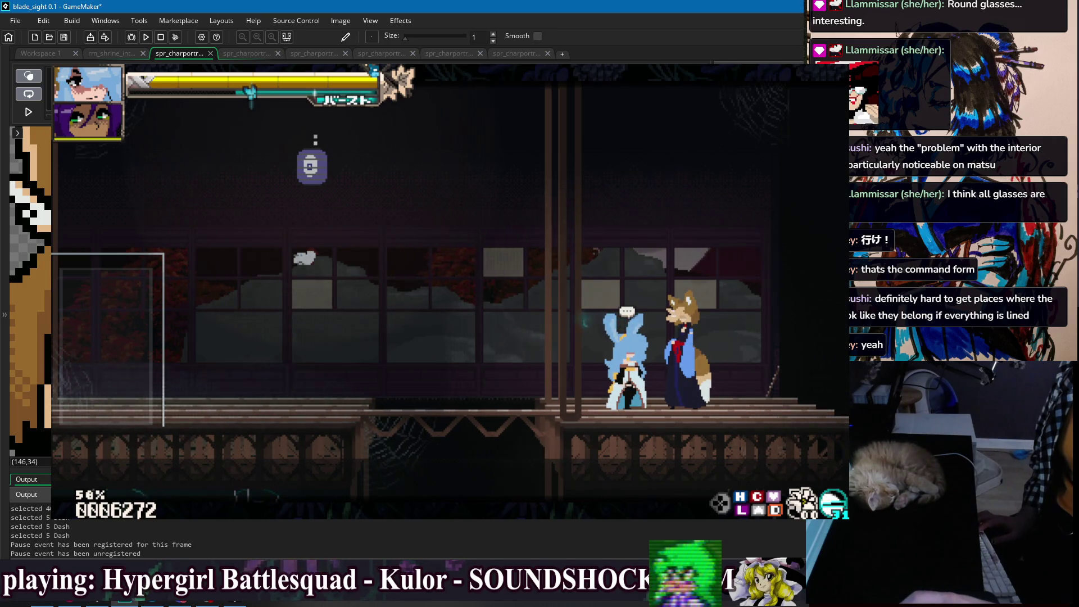
{"action": "scroll", "coordinate": [31, 292], "scroll_direction": "down", "scroll_amount": 3}
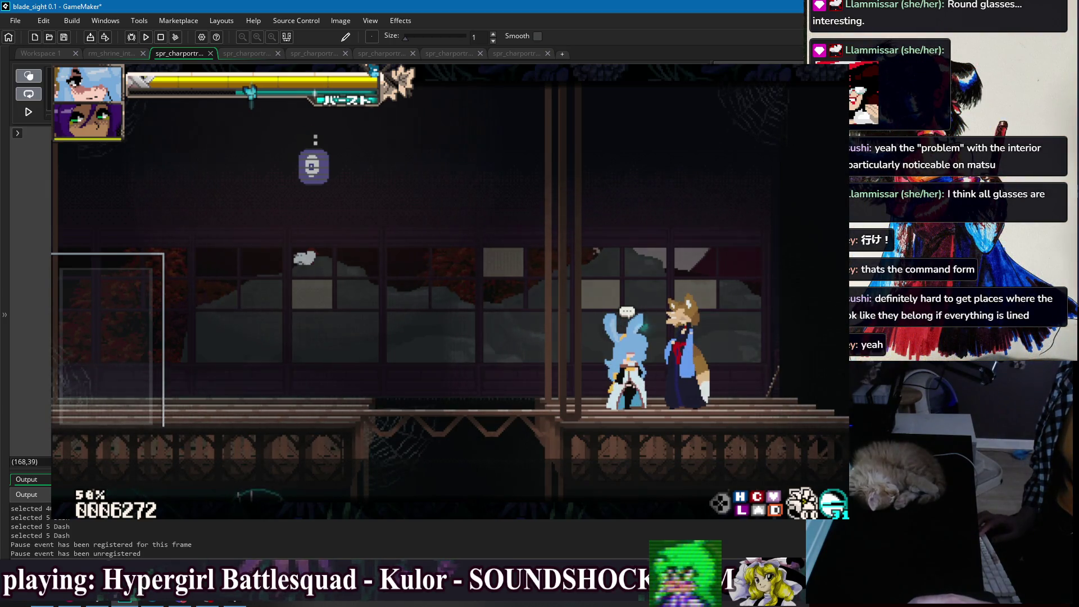
Stop the game, erase stray pixels on frame 8's right ear tip, and repaint its brown outline
{"action": "left_click", "coordinate": [162, 35]}
{"action": "scroll", "coordinate": [533, 231], "scroll_direction": "up", "scroll_amount": 5}
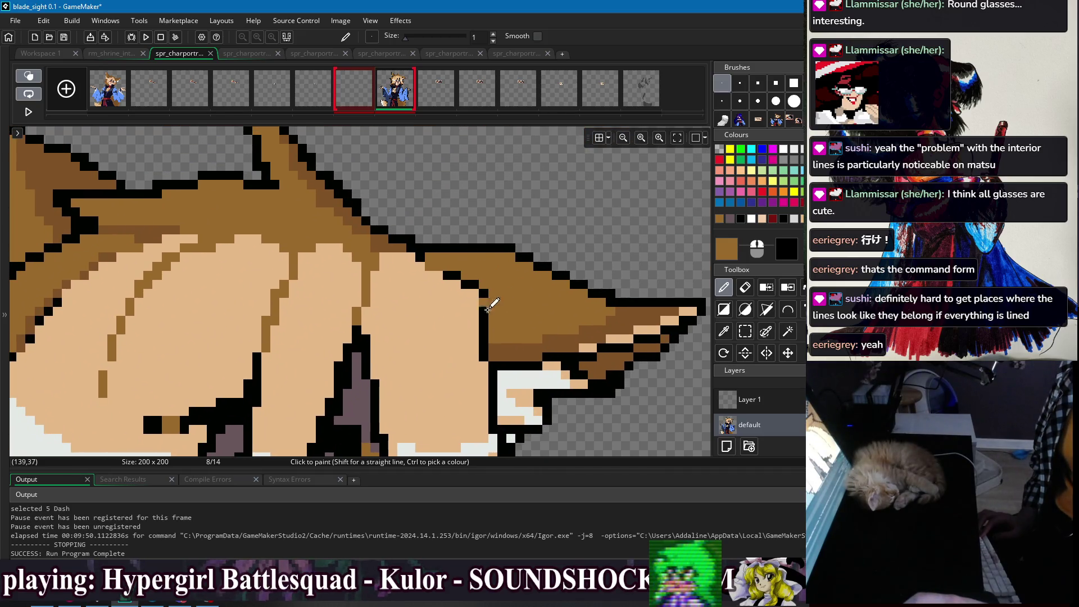
{"action": "scroll", "coordinate": [203, 172], "scroll_direction": "up", "scroll_amount": 2}
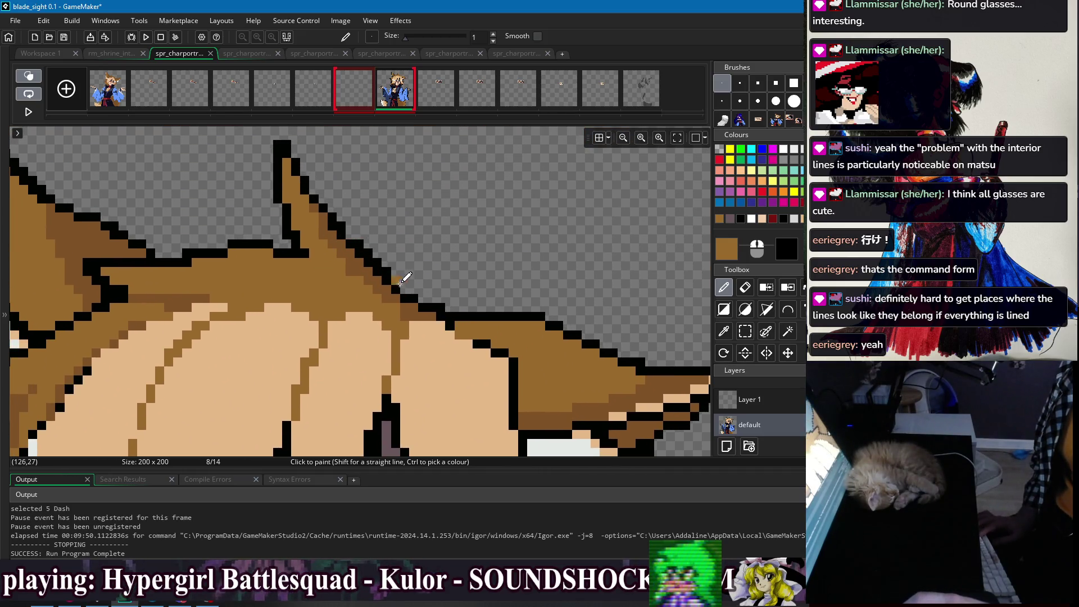
{"action": "key", "text": "e"}
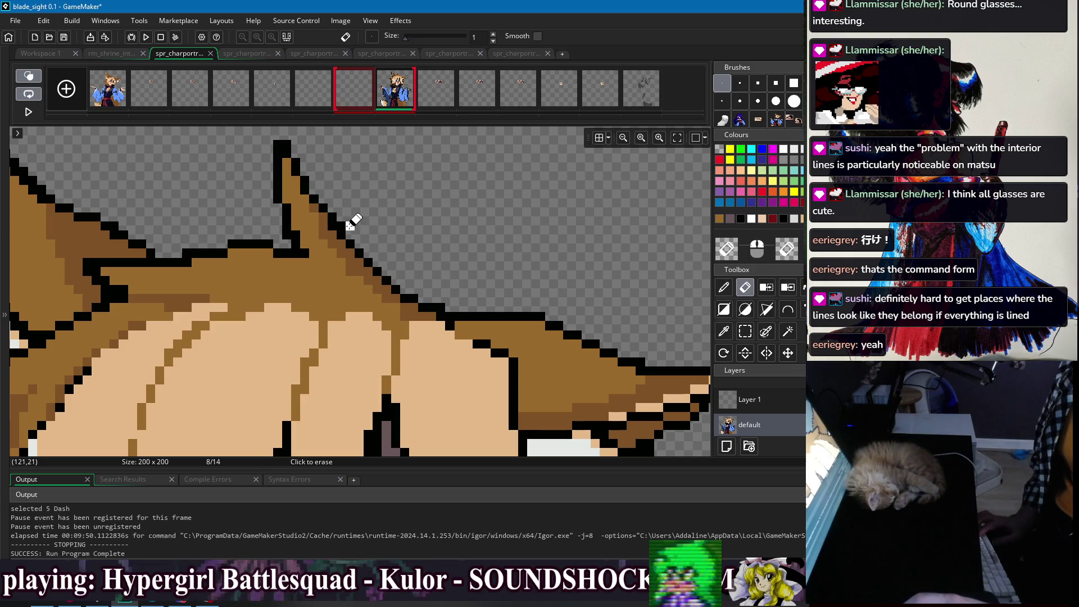
{"action": "scroll", "coordinate": [425, 220], "scroll_direction": "down", "scroll_amount": 5}
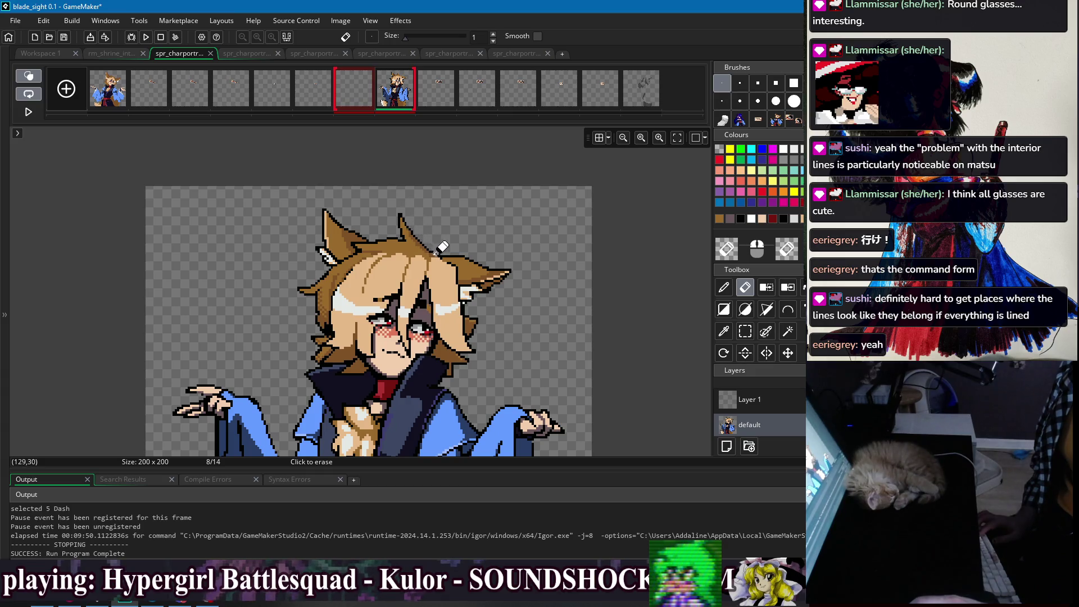
{"action": "scroll", "coordinate": [436, 251], "scroll_direction": "up", "scroll_amount": 4}
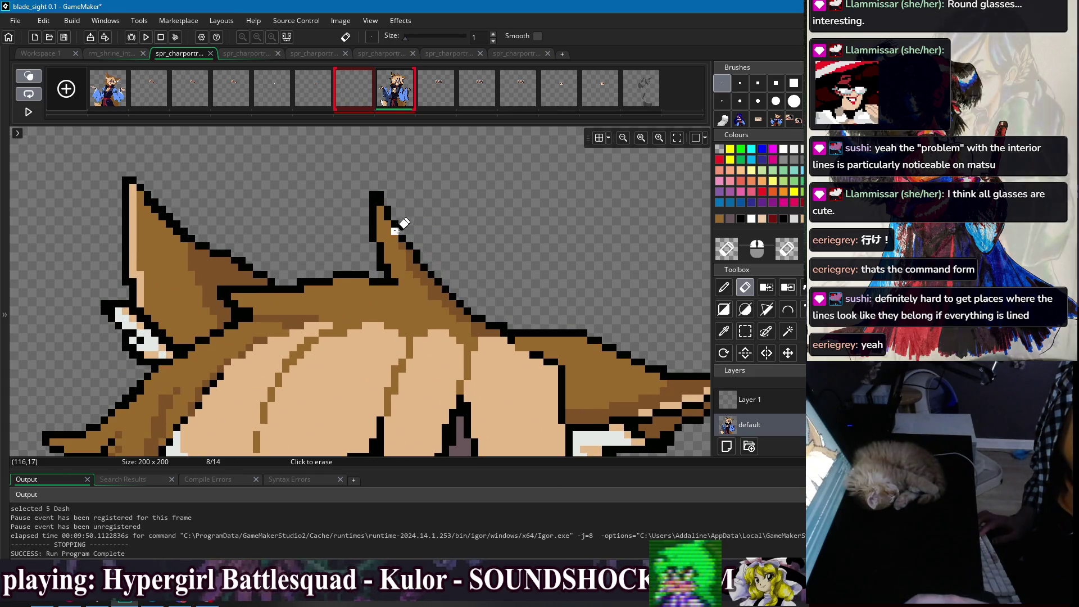
{"action": "key", "text": "d"}
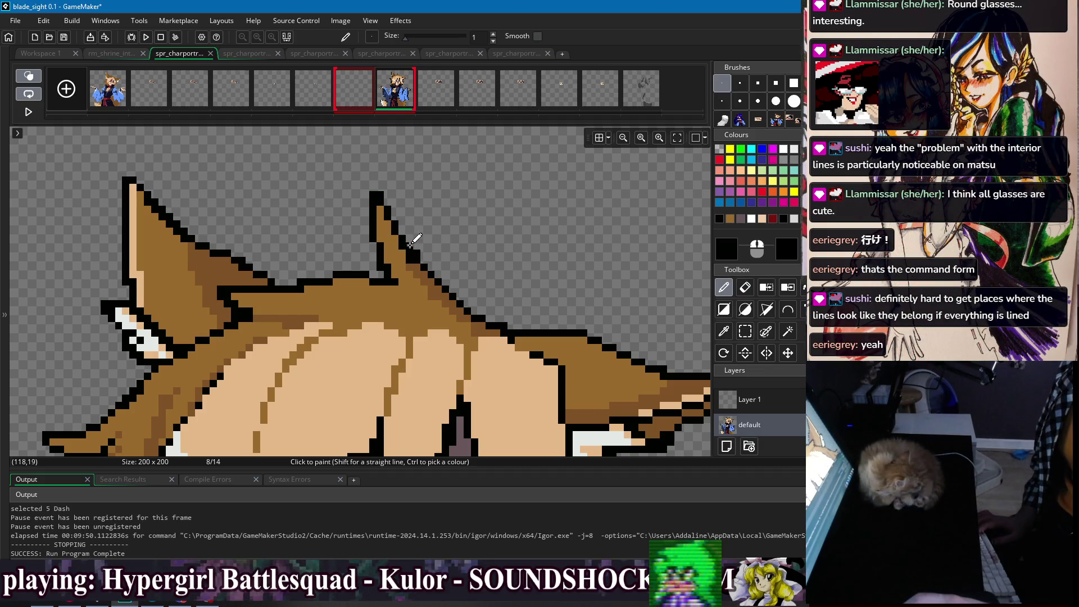
{"action": "key", "text": "e"}
{"action": "key", "text": "d"}
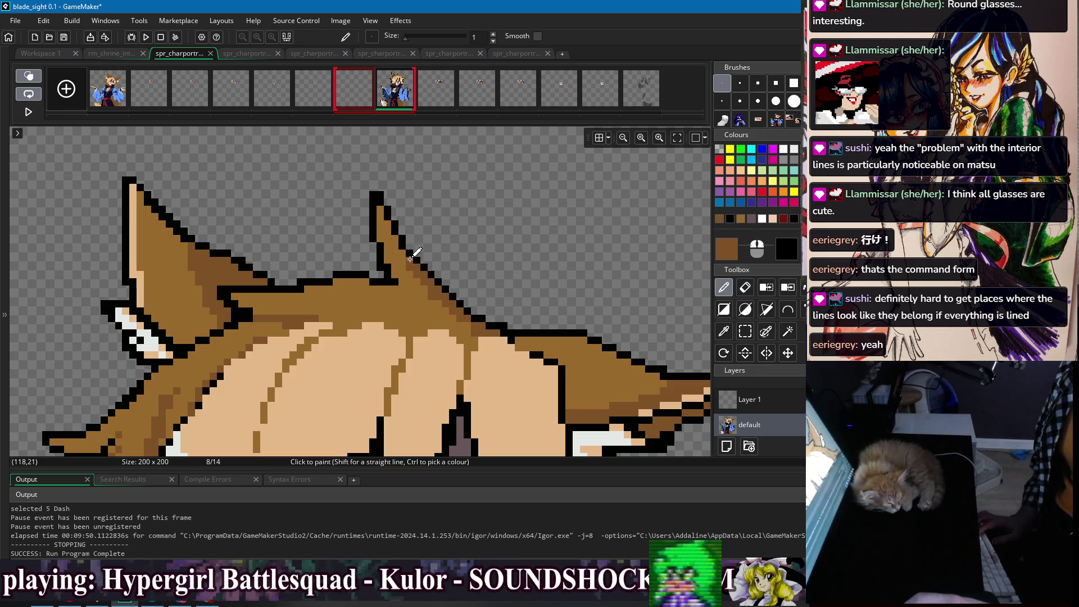
{"action": "scroll", "coordinate": [455, 267], "scroll_direction": "down", "scroll_amount": 5}
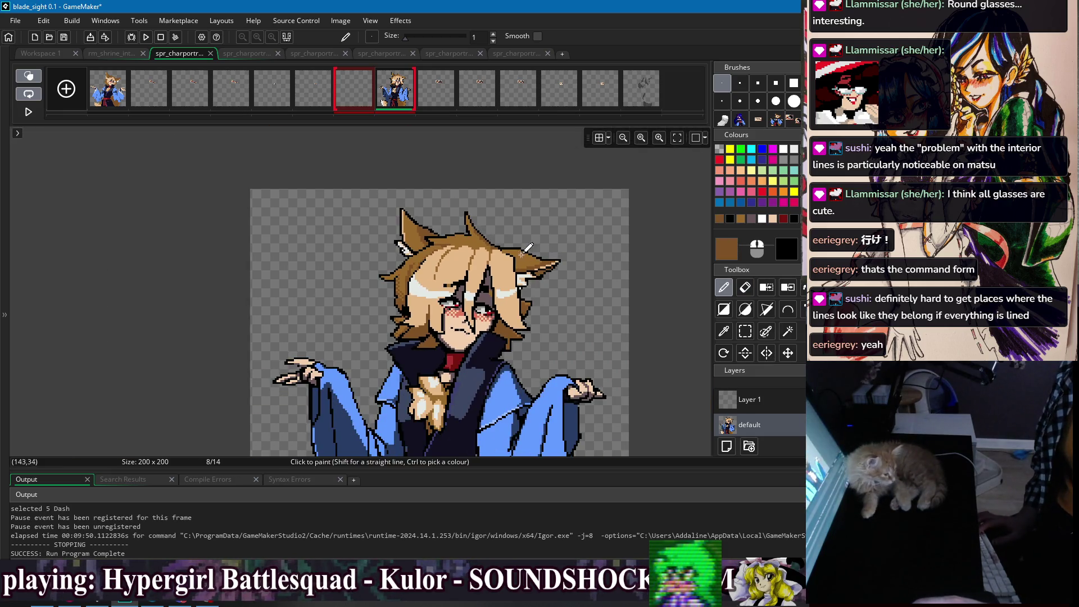
Frame the top of the head and flip between frames 1 and 8 to compare them
{"action": "scroll", "coordinate": [516, 350], "scroll_direction": "down", "scroll_amount": 1}
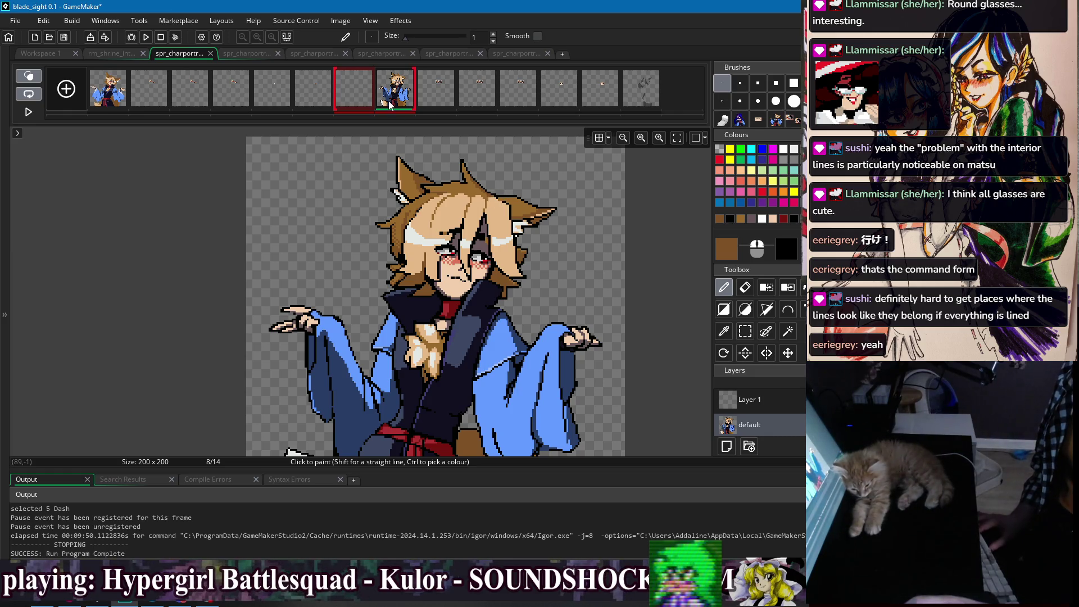
{"action": "scroll", "coordinate": [486, 213], "scroll_direction": "down", "scroll_amount": 2}
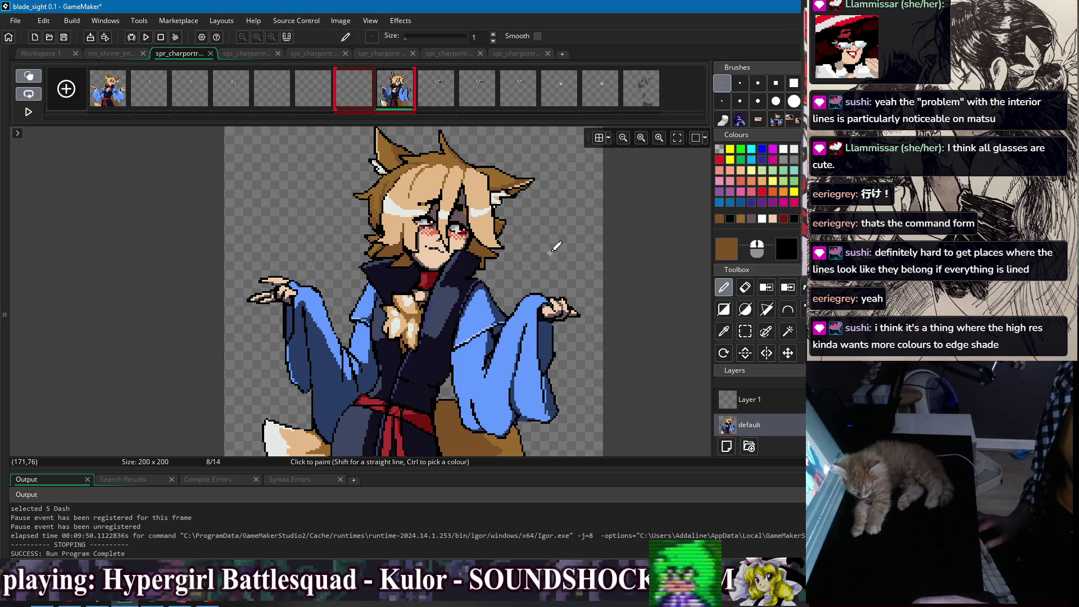
{"action": "scroll", "coordinate": [527, 205], "scroll_direction": "up", "scroll_amount": 3}
{"action": "left_click_drag", "start_coordinate": [527, 205], "coordinate": [489, 260]}
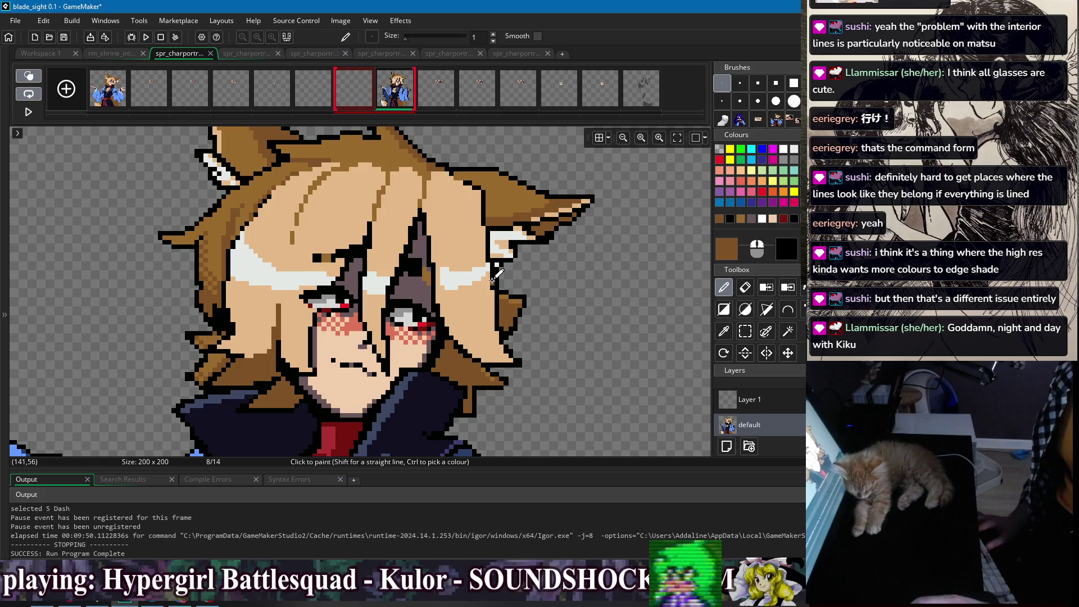
{"action": "scroll", "coordinate": [422, 168], "scroll_direction": "down", "scroll_amount": 3}
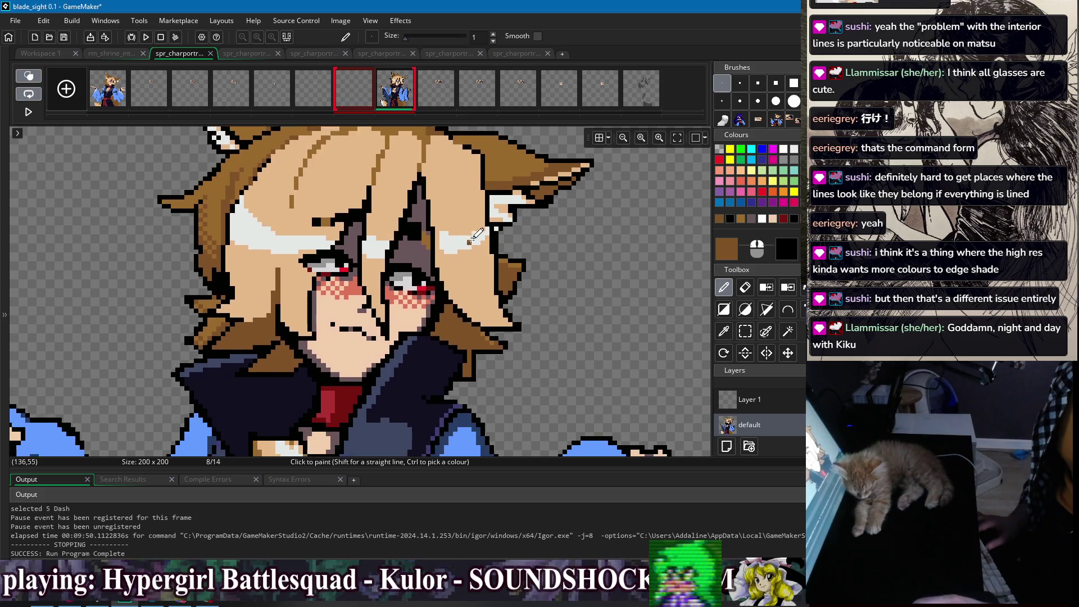
{"action": "left_click", "coordinate": [127, 98]}
{"action": "left_click", "coordinate": [407, 98]}
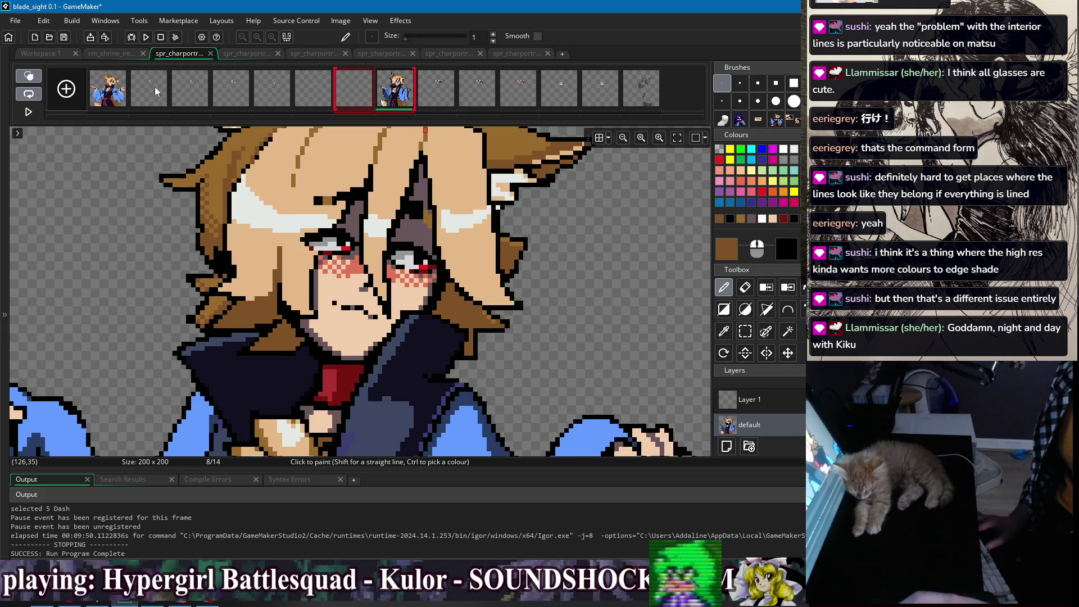
{"action": "left_click", "coordinate": [116, 97]}
{"action": "left_click", "coordinate": [390, 98]}
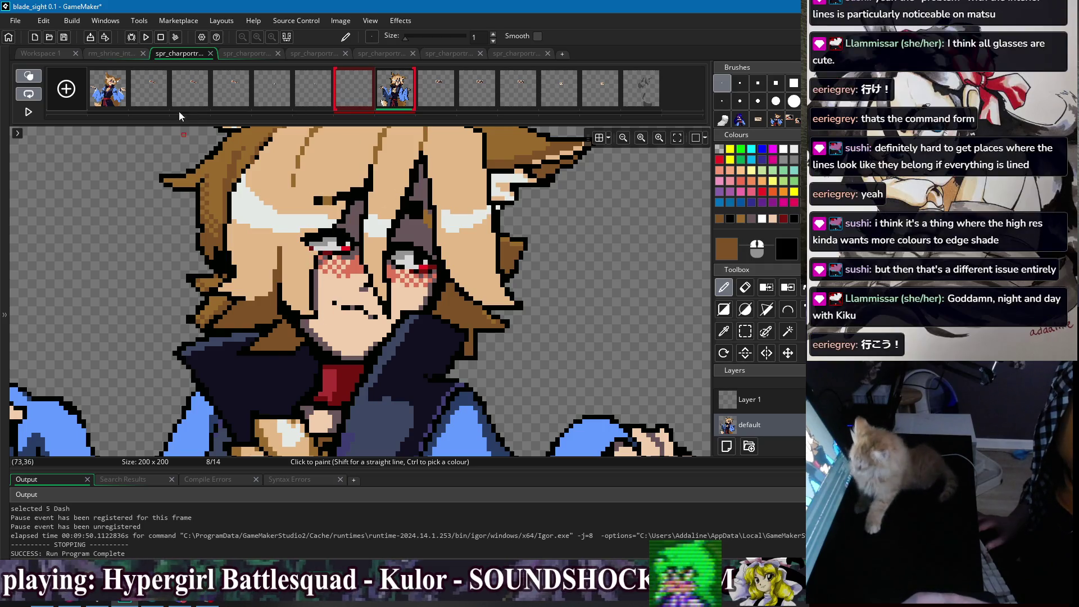
{"action": "key", "text": "Home"}
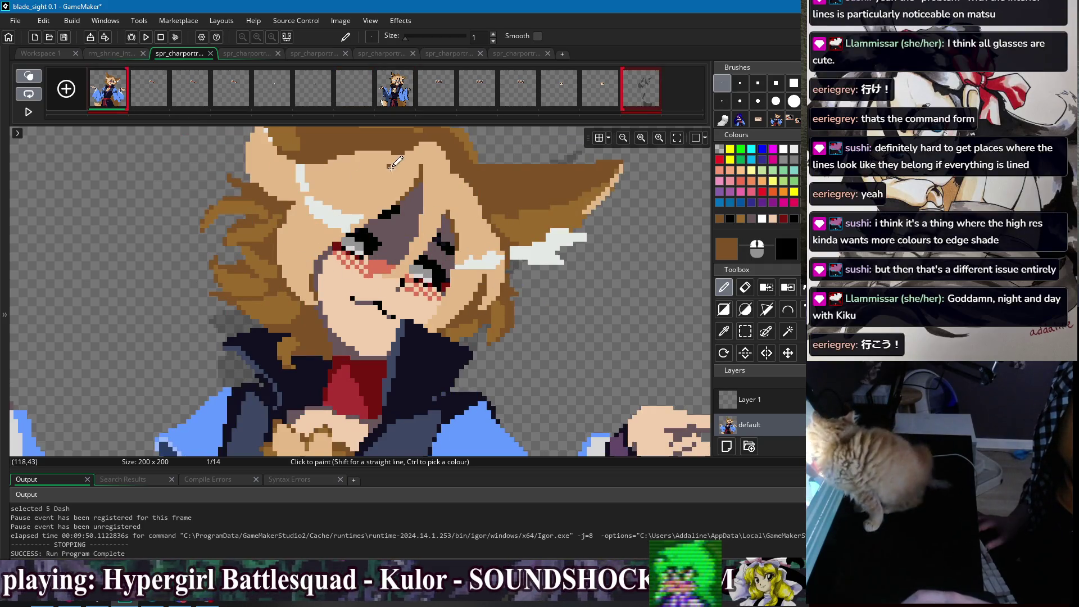
{"action": "key", "text": "ctrl+z"}
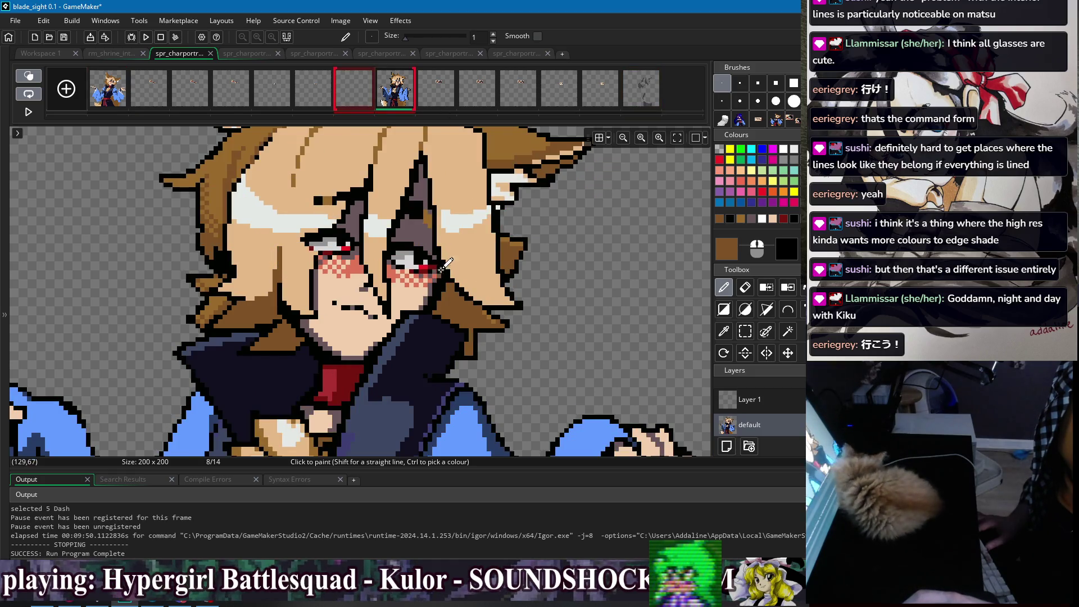
{"action": "key", "text": "Home"}
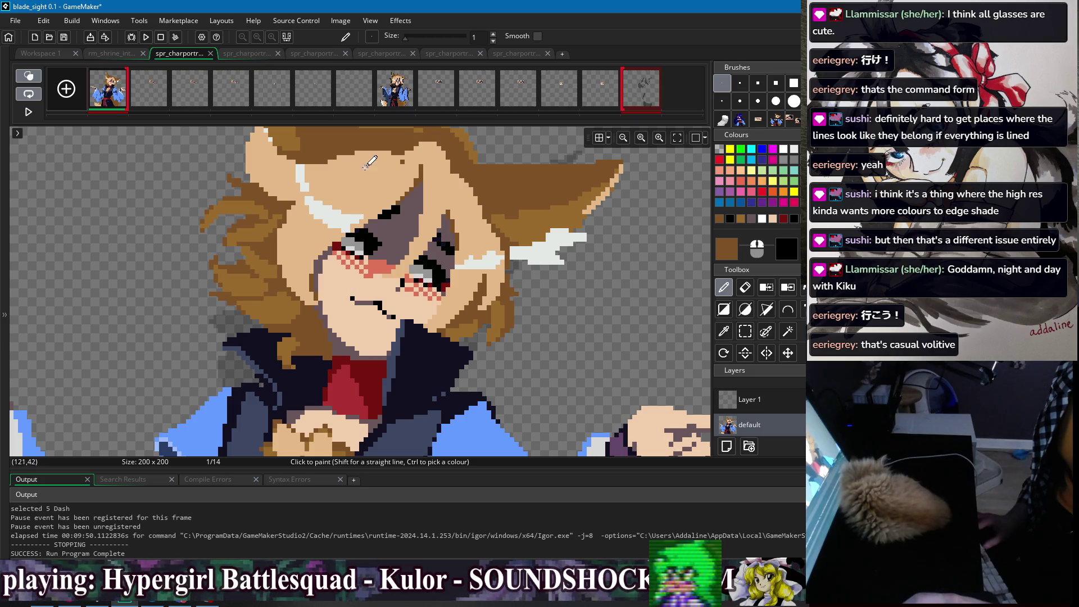
Eyedrop the skin peach colour and repaint hair strands and face pixels on frame 8
{"action": "scroll", "coordinate": [365, 168], "scroll_direction": "up", "scroll_amount": 2}
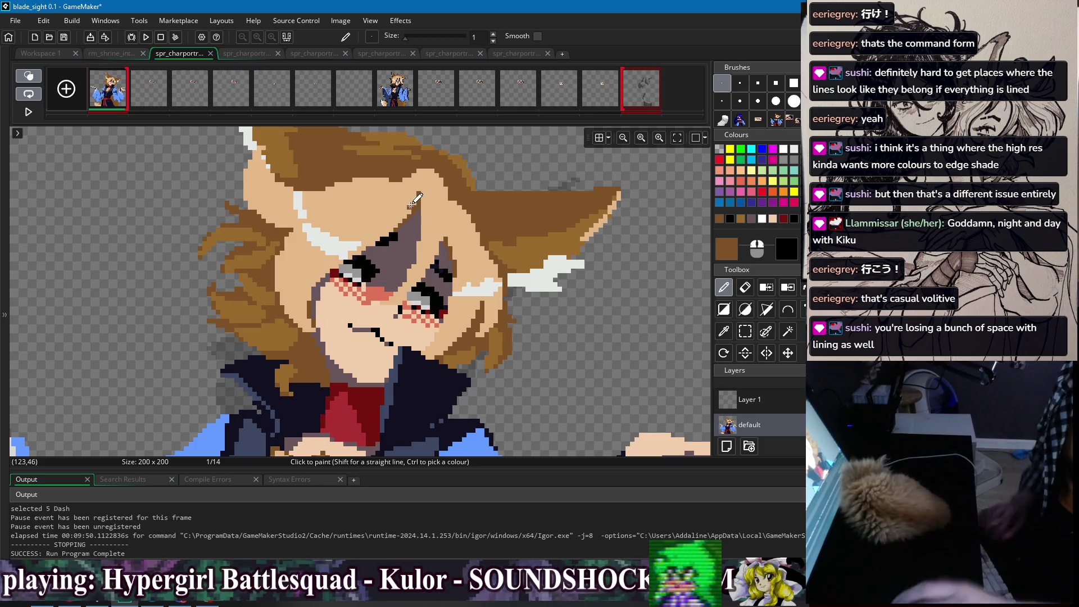
{"action": "left_click", "coordinate": [415, 264], "text": "ctrl"}
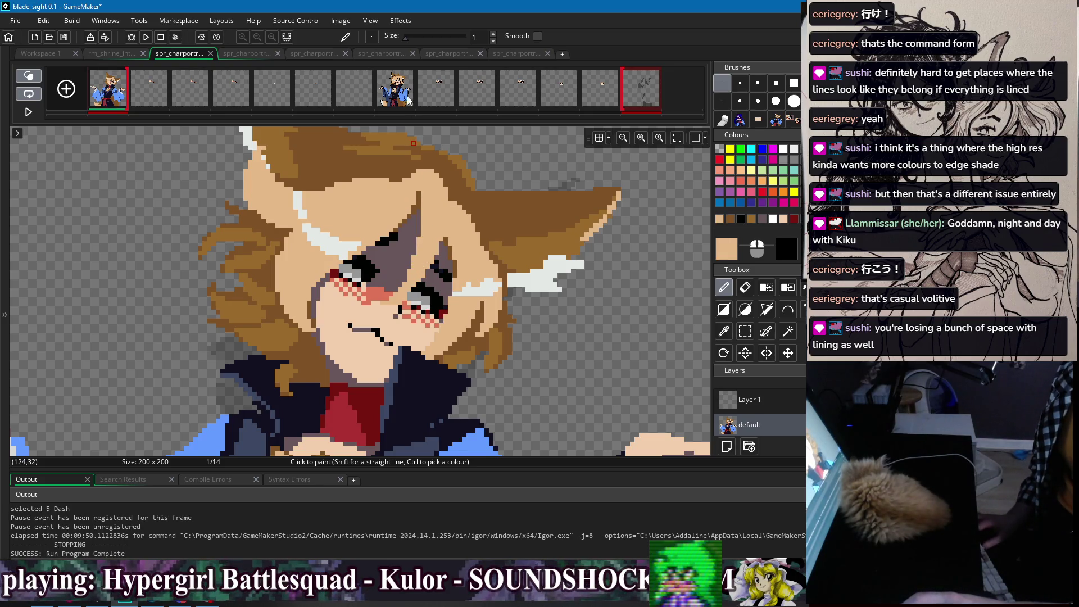
{"action": "left_click", "coordinate": [408, 101]}
{"action": "scroll", "coordinate": [397, 275], "scroll_direction": "up", "scroll_amount": 2}
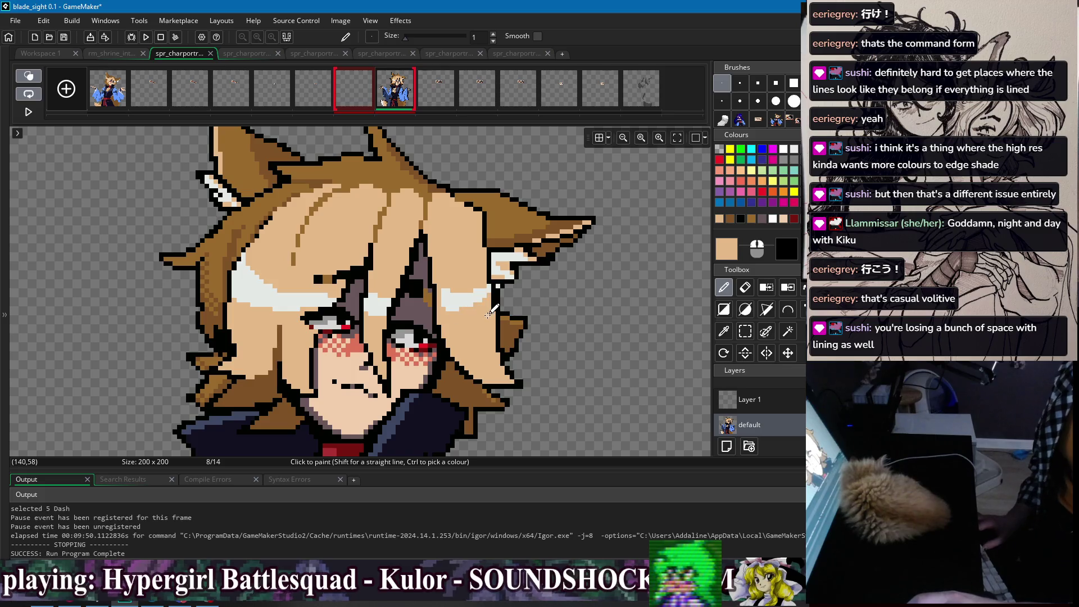
{"action": "scroll", "coordinate": [265, 266], "scroll_direction": "down", "scroll_amount": 2}
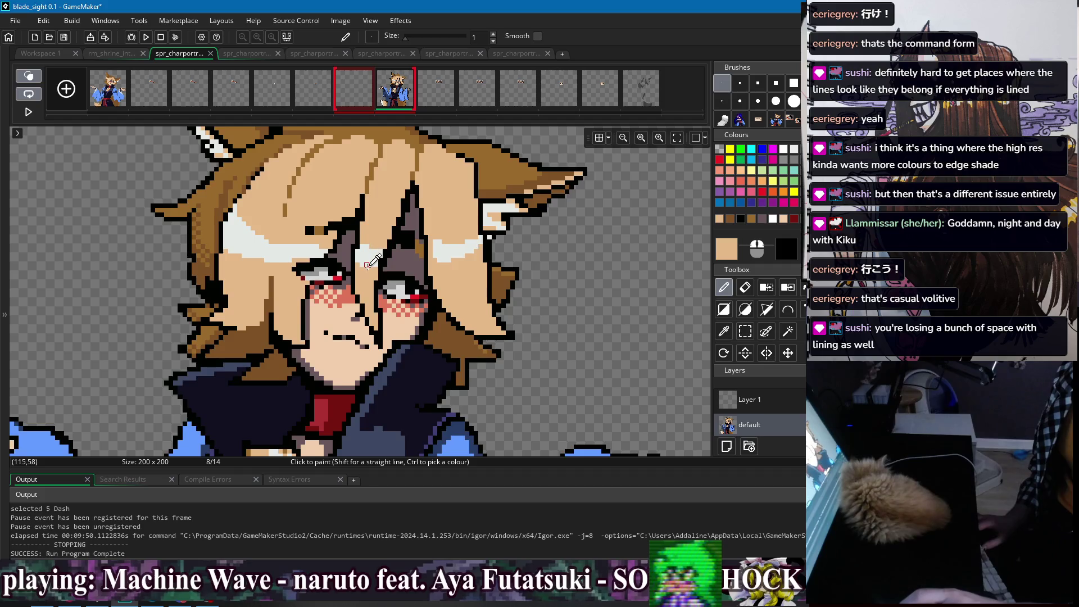
{"action": "scroll", "coordinate": [367, 264], "scroll_direction": "up", "scroll_amount": 3}
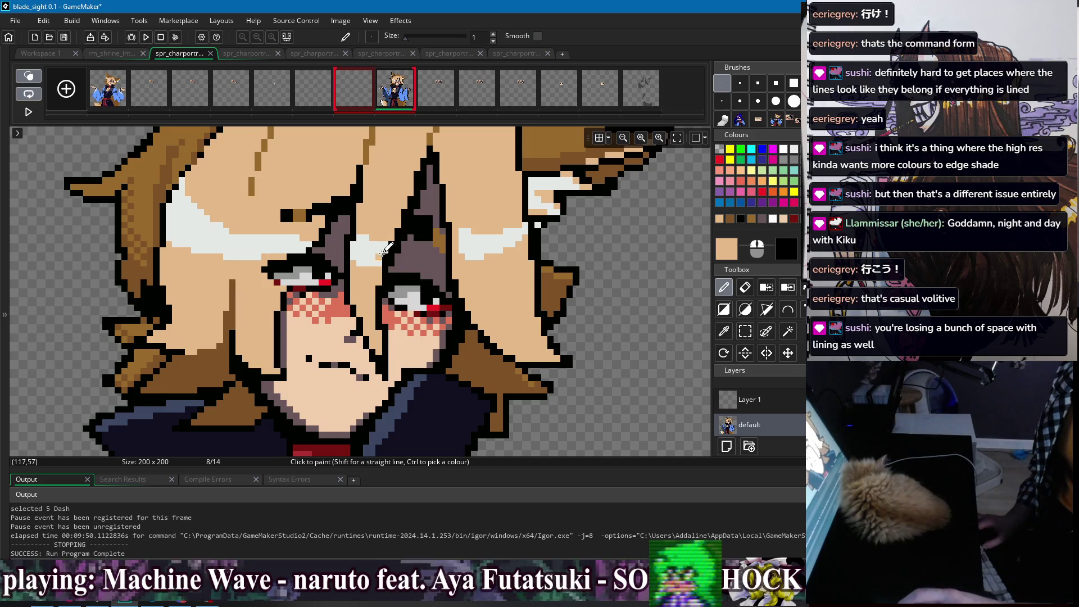
{"action": "scroll", "coordinate": [408, 259], "scroll_direction": "down", "scroll_amount": 3}
{"action": "scroll", "coordinate": [406, 273], "scroll_direction": "up", "scroll_amount": 2}
{"action": "scroll", "coordinate": [406, 273], "scroll_direction": "down", "scroll_amount": 2}
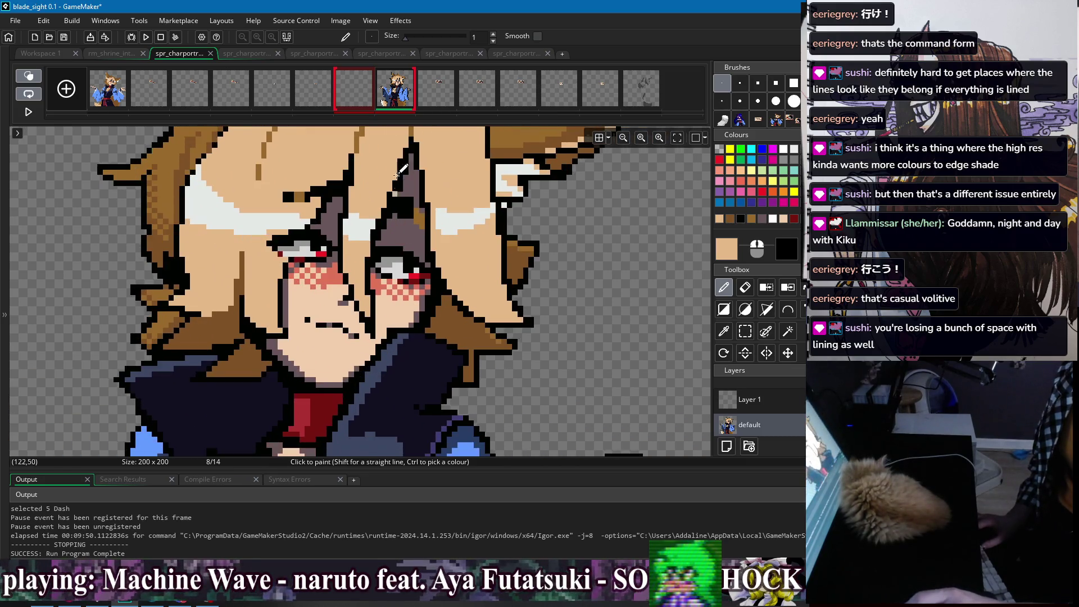
{"action": "scroll", "coordinate": [423, 289], "scroll_direction": "up", "scroll_amount": 1}
{"action": "scroll", "coordinate": [422, 289], "scroll_direction": "down", "scroll_amount": 1}
{"action": "scroll", "coordinate": [512, 262], "scroll_direction": "down", "scroll_amount": 4}
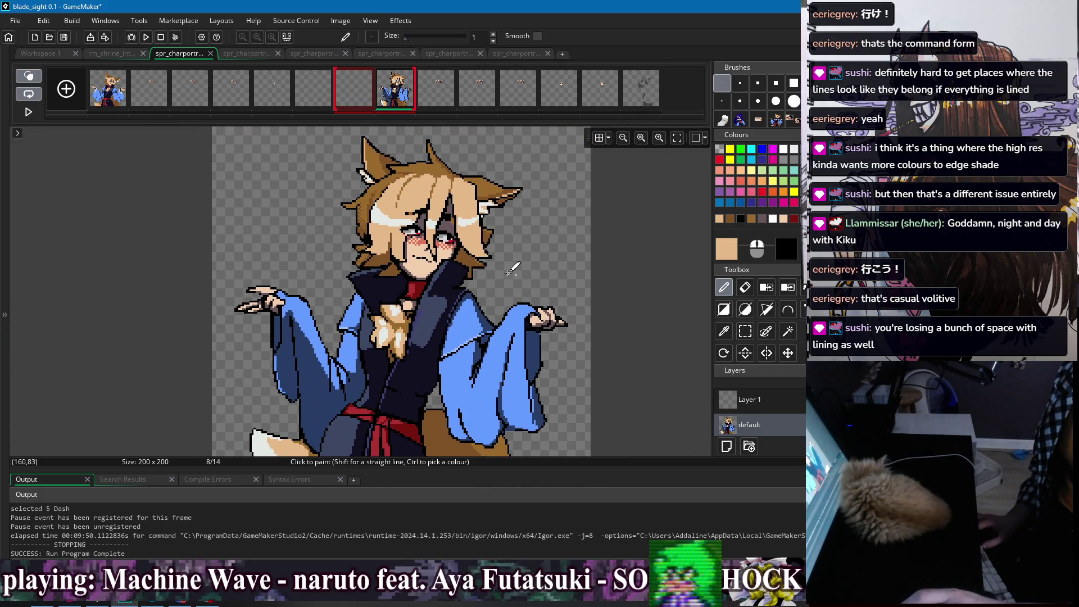
Compare frames 1 and 8 of the fox-eared portrait
{"action": "key", "text": "Home"}
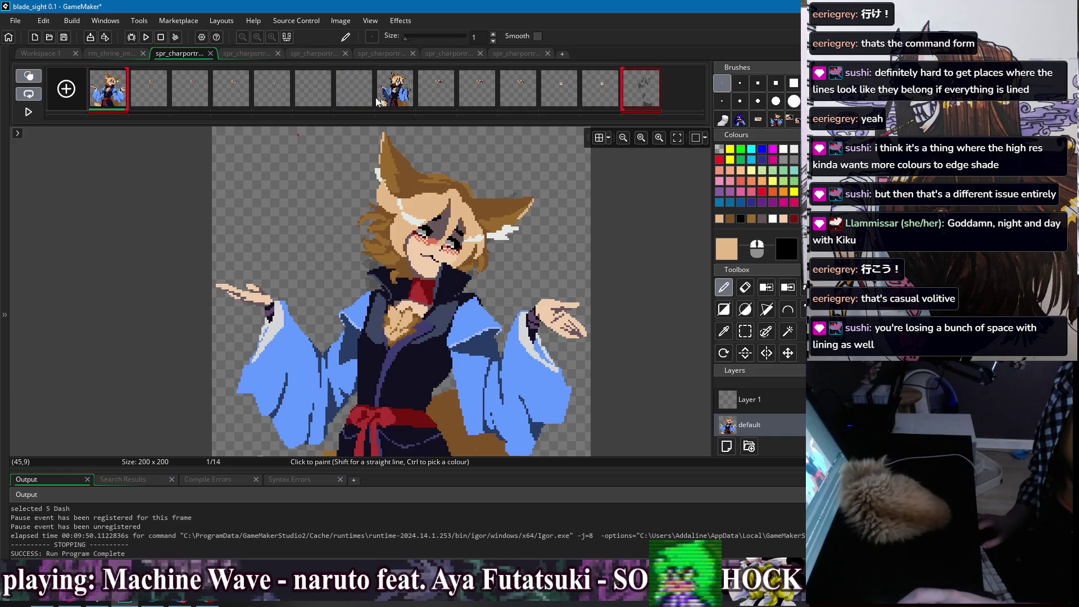
{"action": "left_click", "coordinate": [400, 97]}
{"action": "left_click", "coordinate": [116, 96]}
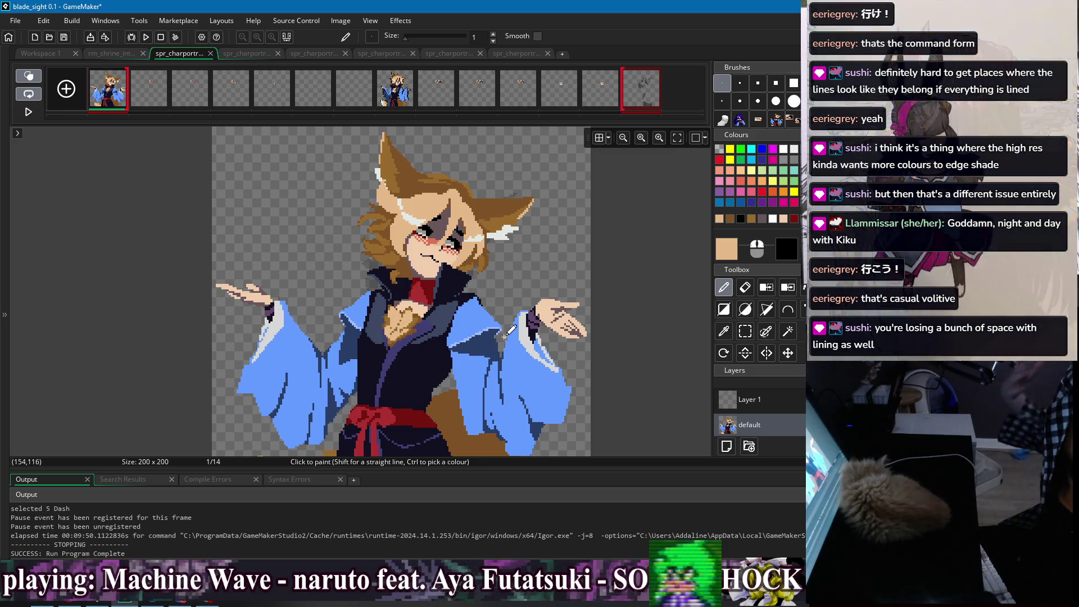
{"action": "scroll", "coordinate": [492, 291], "scroll_direction": "up", "scroll_amount": 2}
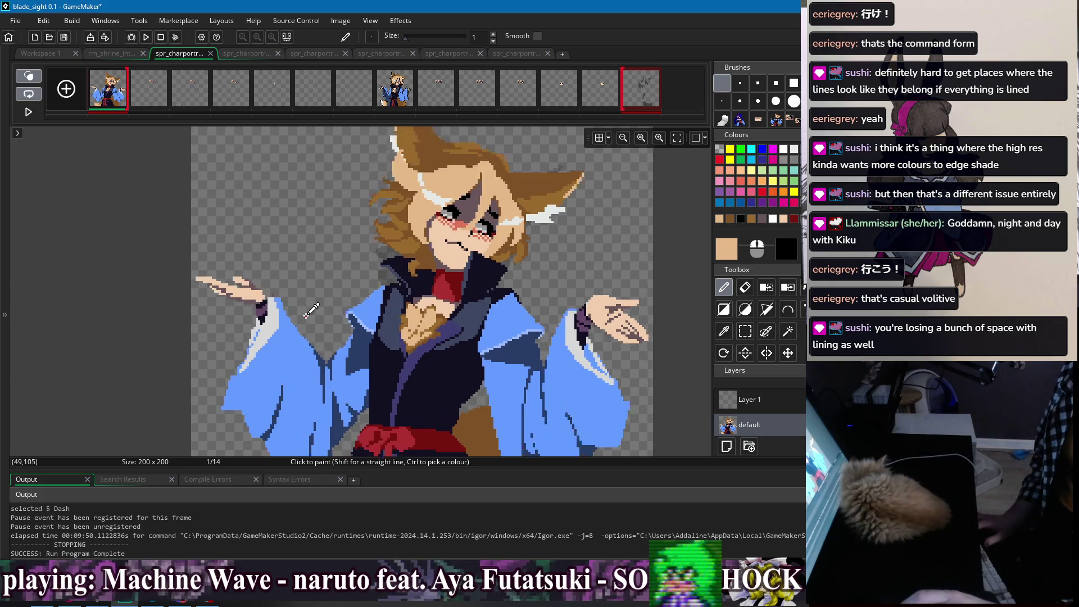
{"action": "scroll", "coordinate": [492, 291], "scroll_direction": "down", "scroll_amount": 2}
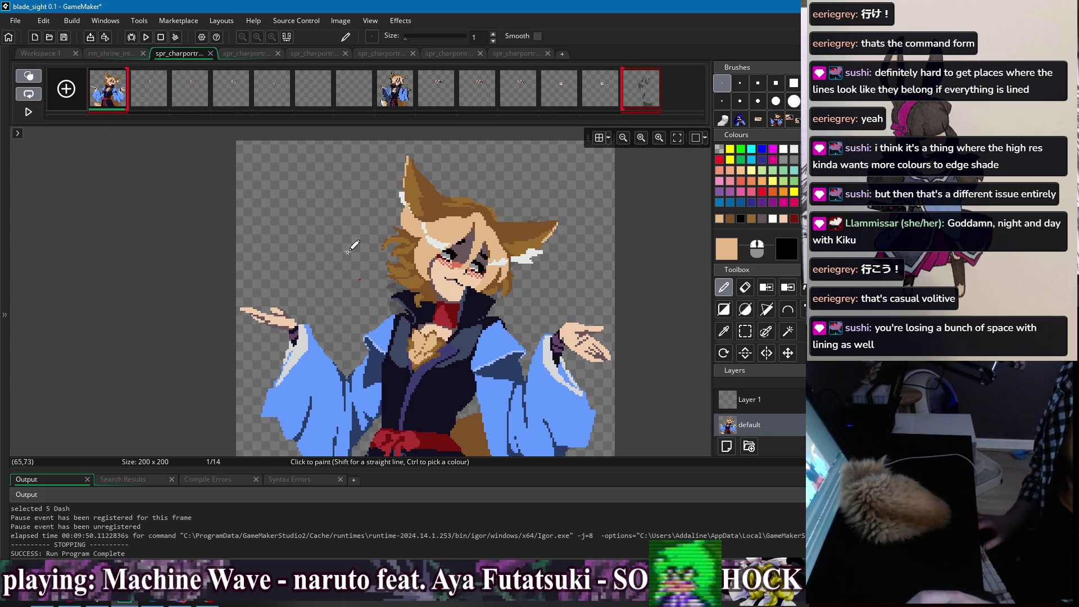
{"action": "left_click", "coordinate": [386, 101]}
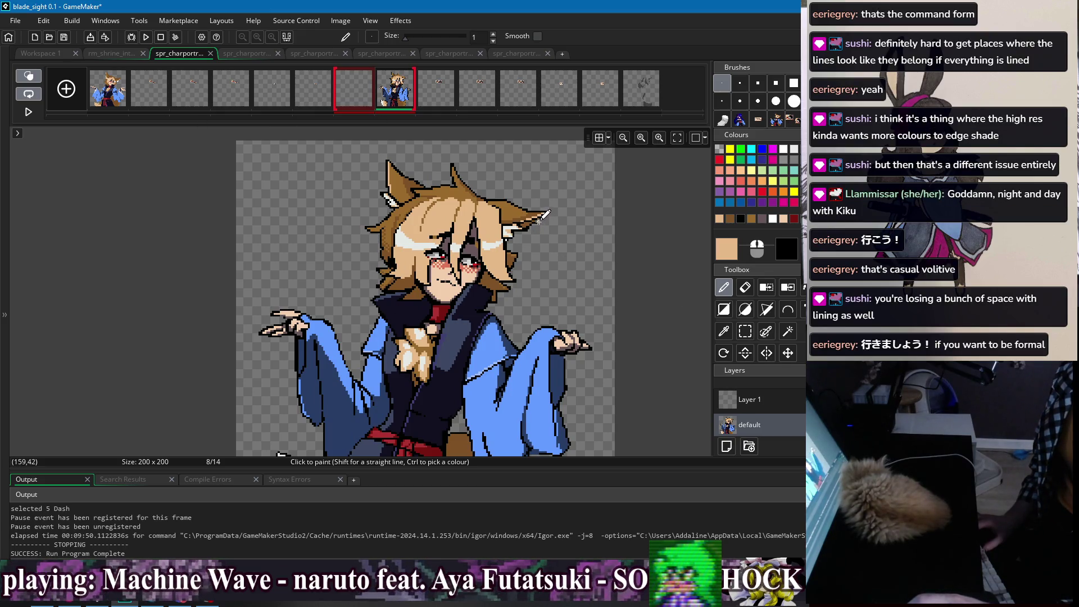
{"action": "left_click", "coordinate": [115, 94]}
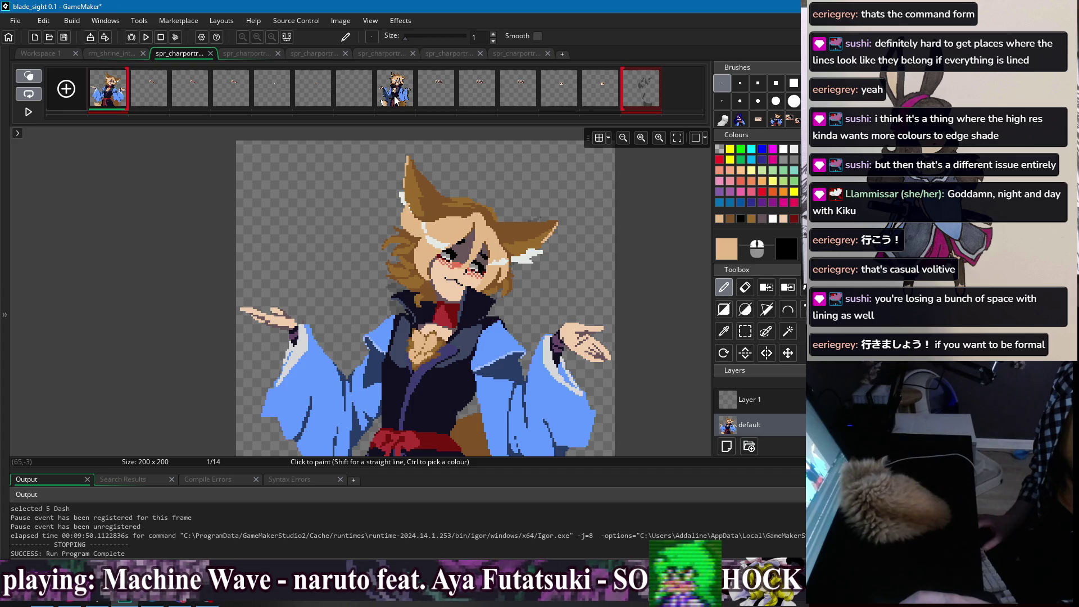
Preview the other pose, return to frame 1, and open spr_charportrait_big_suu
{"action": "scroll", "coordinate": [472, 269], "scroll_direction": "up", "scroll_amount": 3}
{"action": "scroll", "coordinate": [483, 247], "scroll_direction": "down", "scroll_amount": 3}
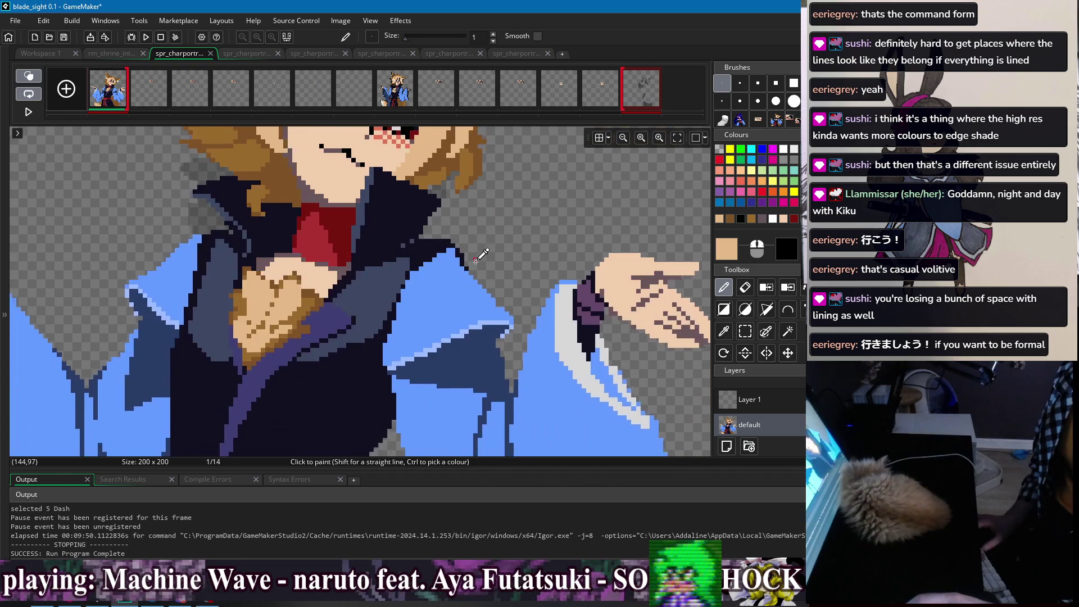
{"action": "scroll", "coordinate": [497, 242], "scroll_direction": "up", "scroll_amount": 1}
{"action": "scroll", "coordinate": [497, 242], "scroll_direction": "down", "scroll_amount": 1}
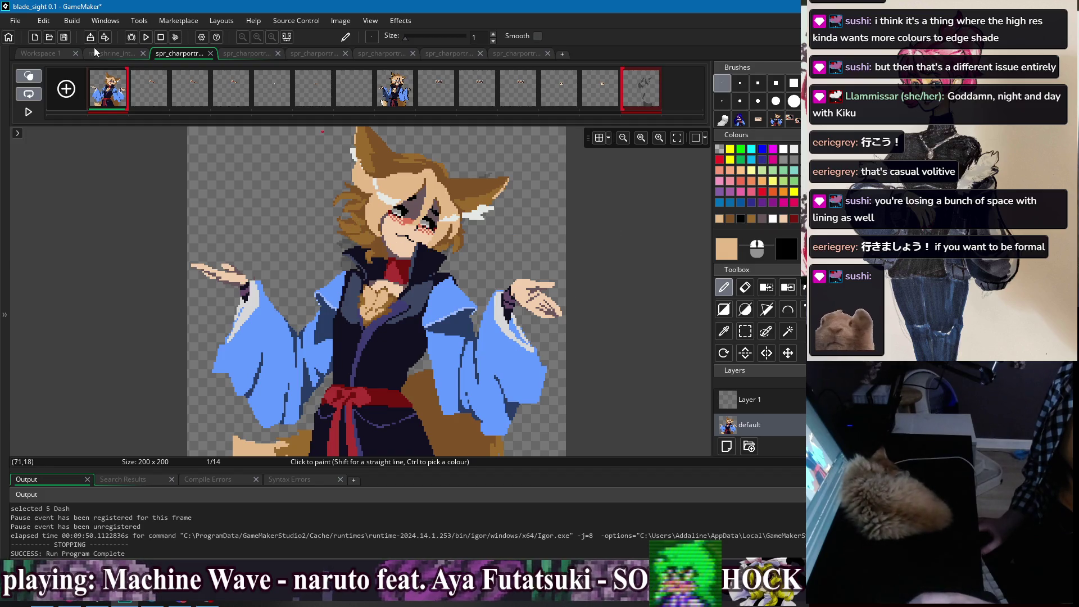
{"action": "left_click", "coordinate": [394, 88]}
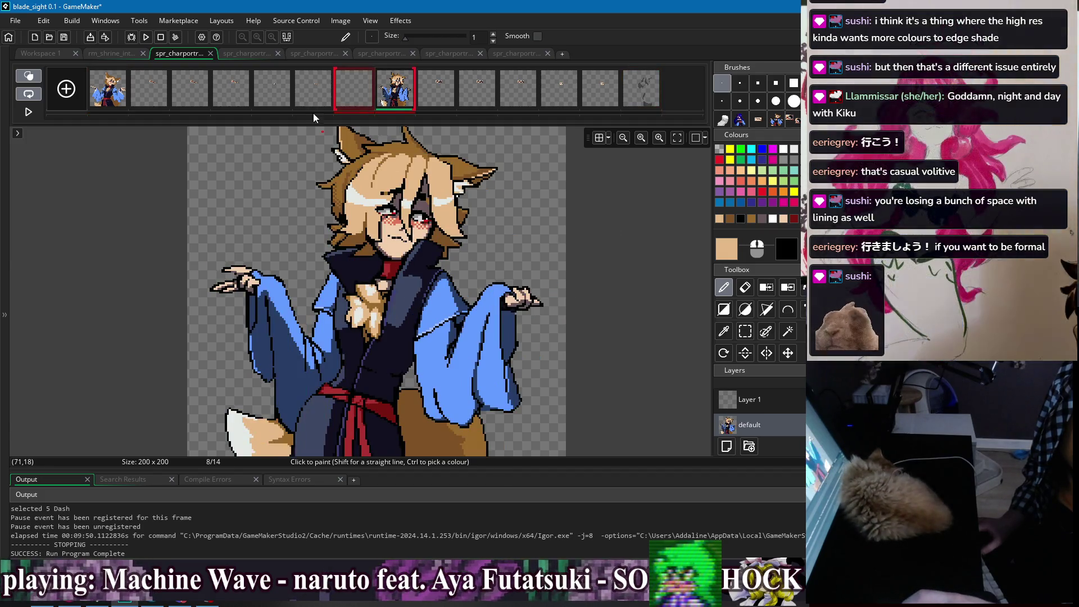
{"action": "left_click", "coordinate": [113, 97]}
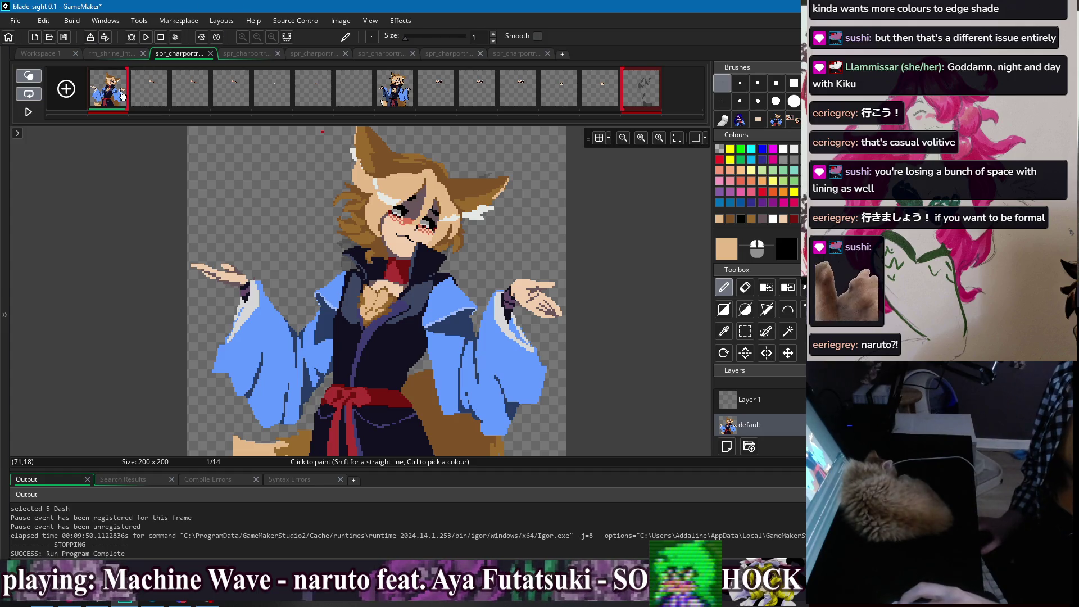
{"action": "left_click", "coordinate": [268, 55]}
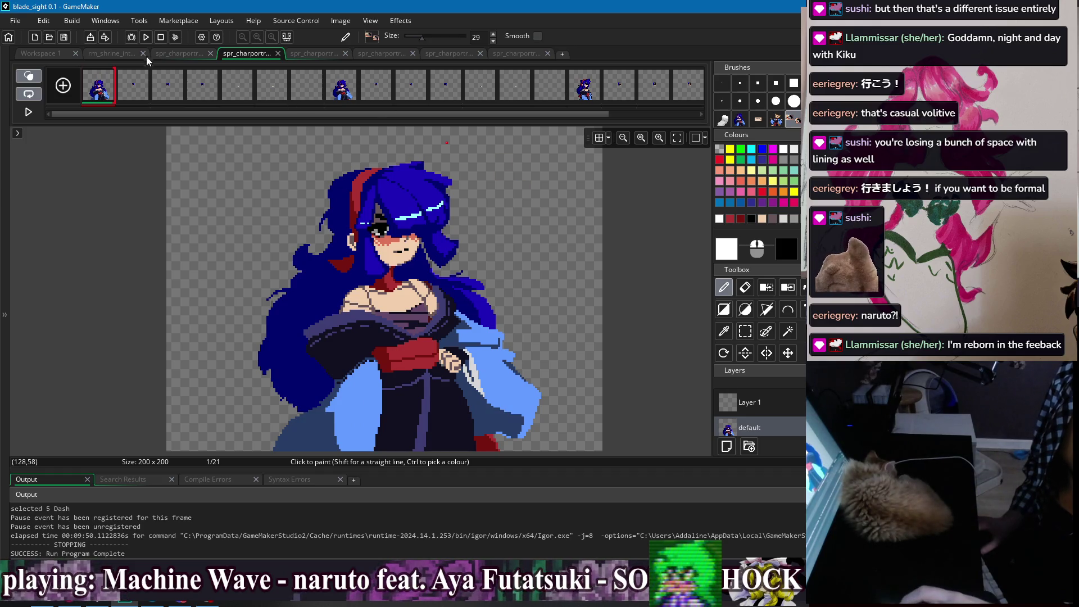
Glance at the fox-eared portrait sprite, then return to the blue-haired one
{"action": "left_click", "coordinate": [176, 53]}
{"action": "left_click_drag", "start_coordinate": [611, 235], "coordinate": [598, 224]}
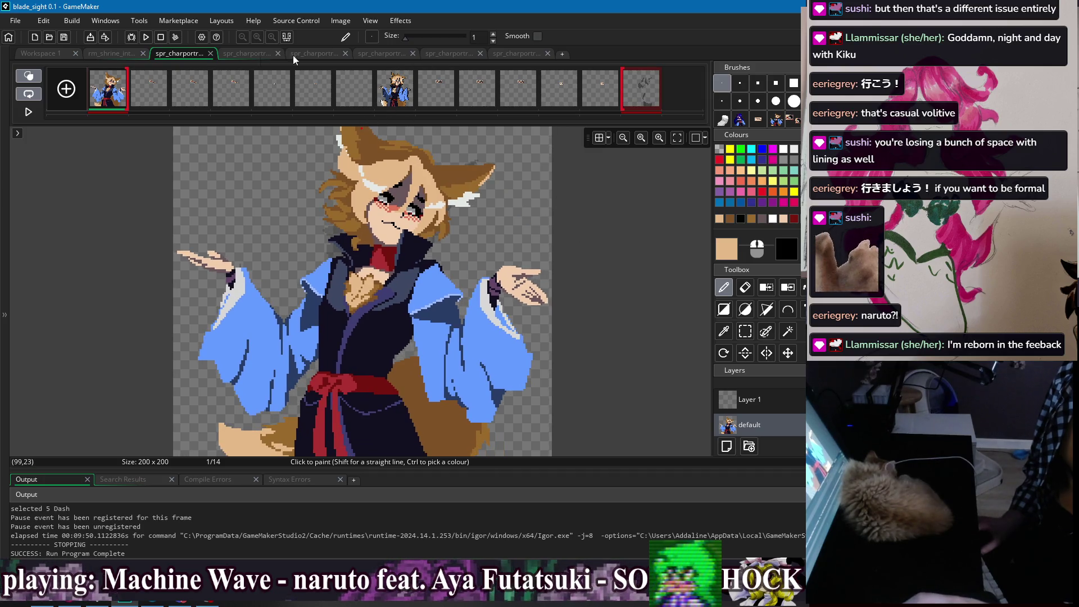
{"action": "left_click", "coordinate": [251, 54]}
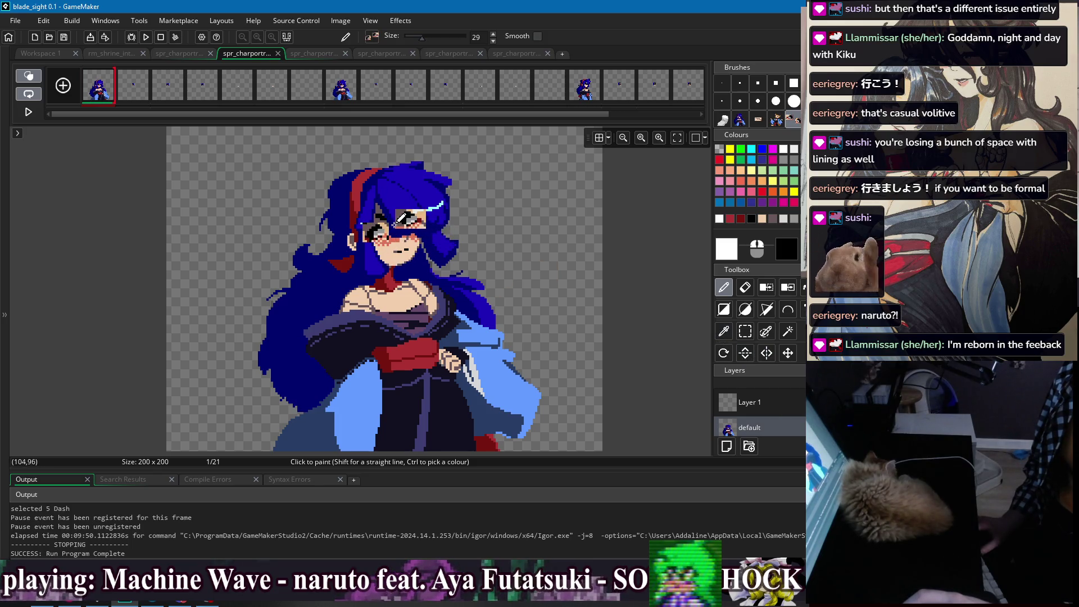
Stamp an eye brush onto the blue-haired character's face, then remove it
{"action": "left_click", "coordinate": [401, 223]}
{"action": "scroll", "coordinate": [516, 219], "scroll_direction": "up", "scroll_amount": 3}
{"action": "key", "text": "Escape"}
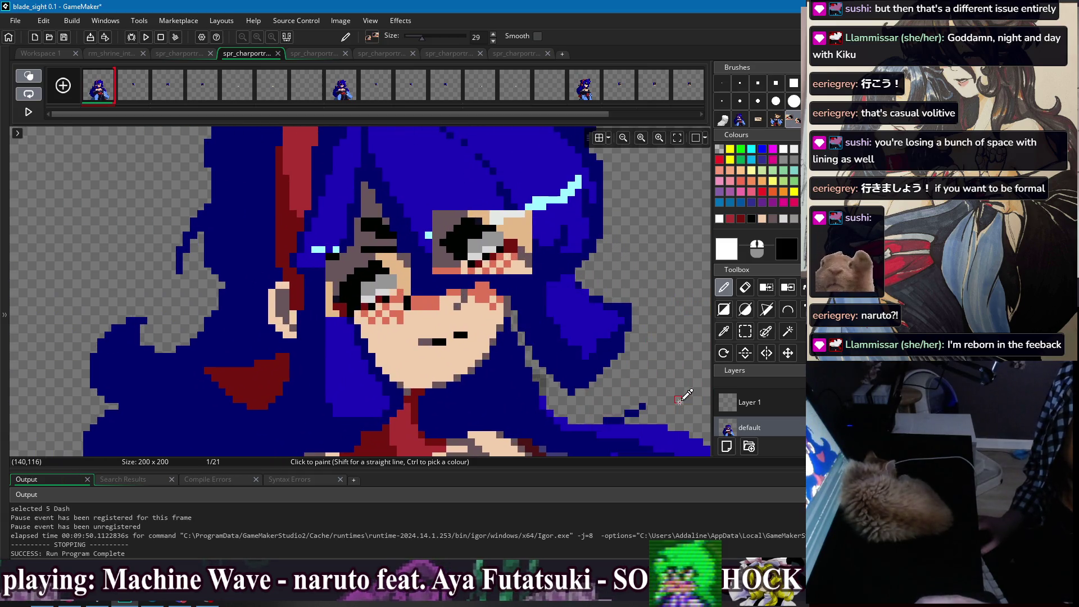
{"action": "scroll", "coordinate": [534, 224], "scroll_direction": "down", "scroll_amount": 3}
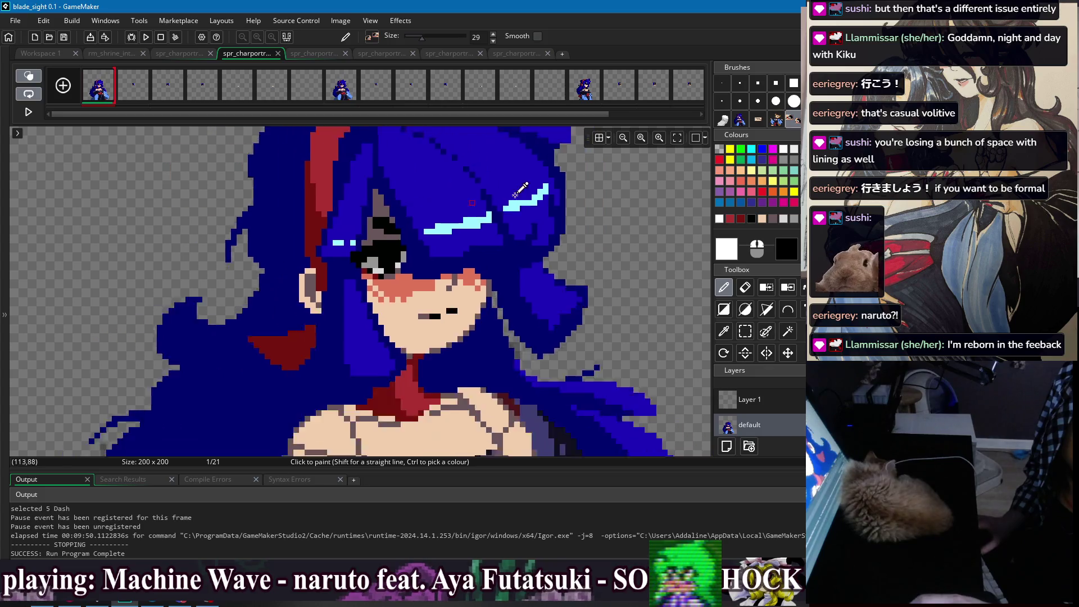
With a 1px brush, touch up pixels around the red collar and neck on frame 1
{"action": "left_click", "coordinate": [721, 83]}
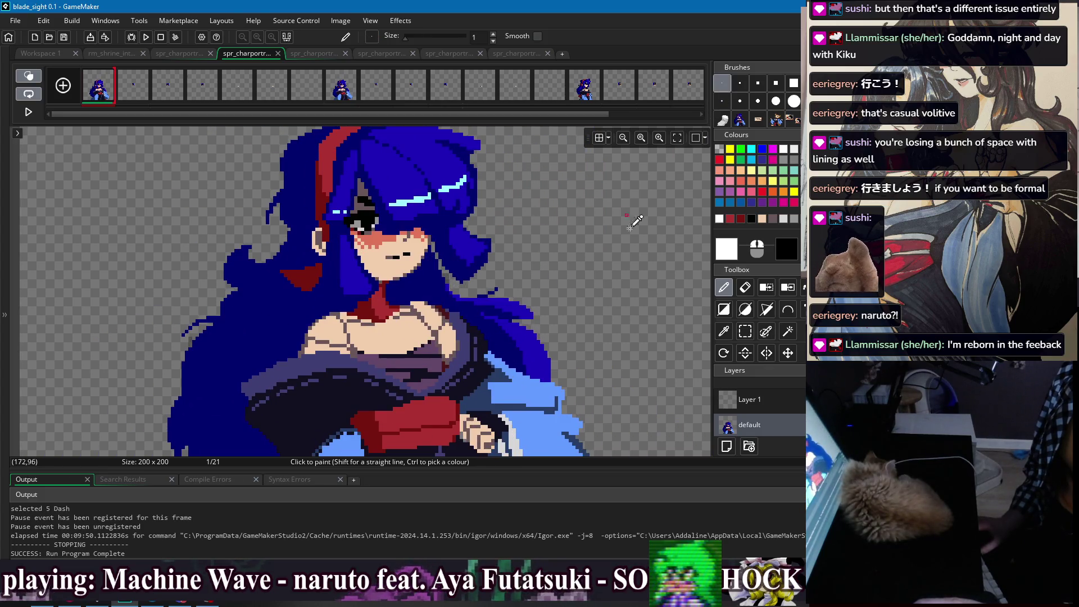
{"action": "scroll", "coordinate": [403, 212], "scroll_direction": "up", "scroll_amount": 2}
{"action": "scroll", "coordinate": [403, 213], "scroll_direction": "up", "scroll_amount": 2}
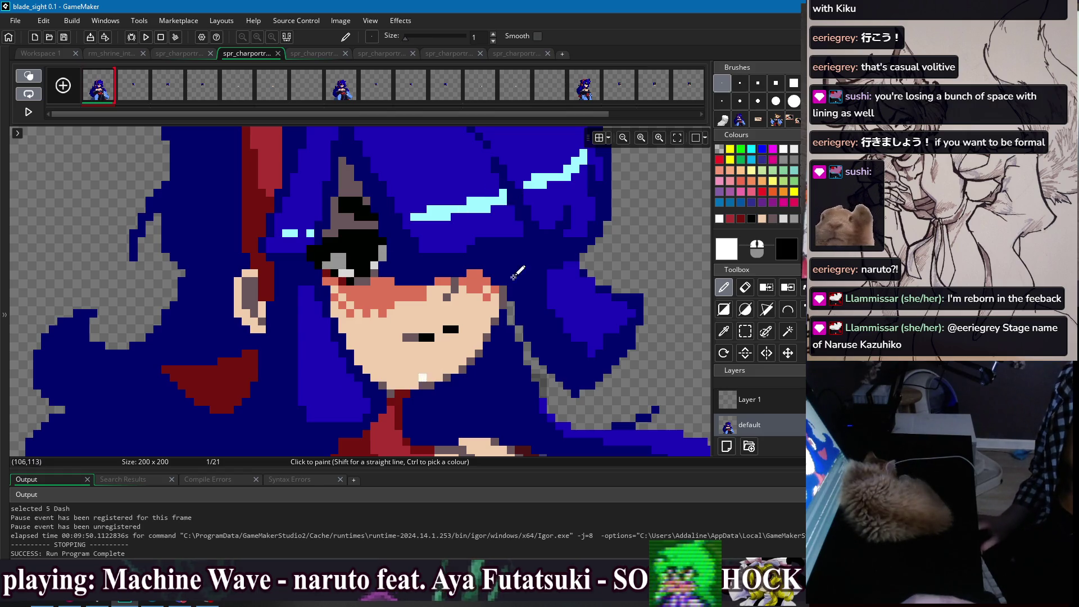
{"action": "scroll", "coordinate": [485, 326], "scroll_direction": "down", "scroll_amount": 3}
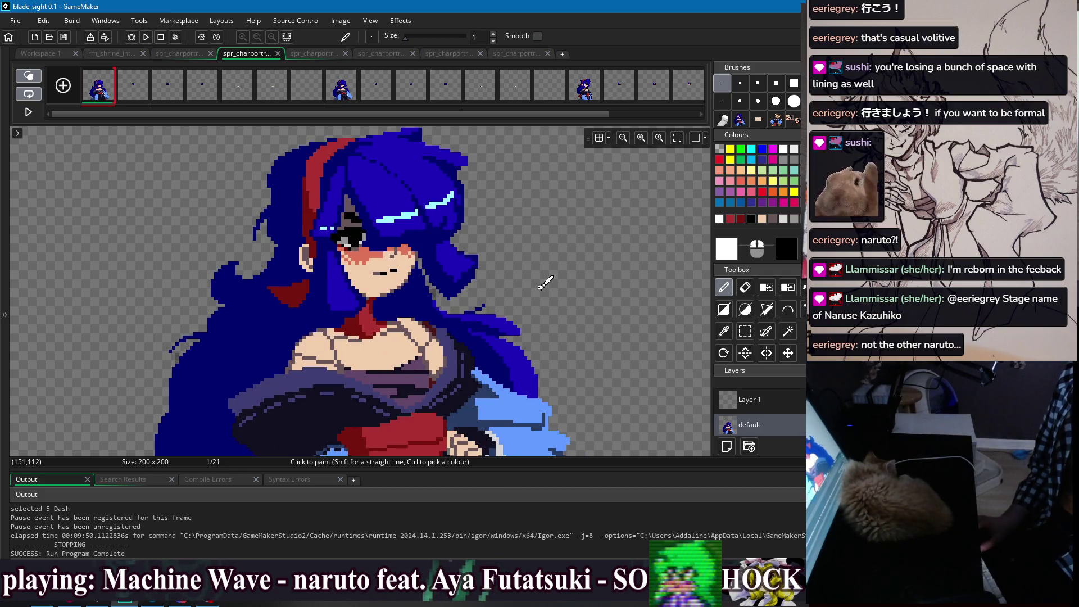
{"action": "scroll", "coordinate": [410, 212], "scroll_direction": "up", "scroll_amount": 3}
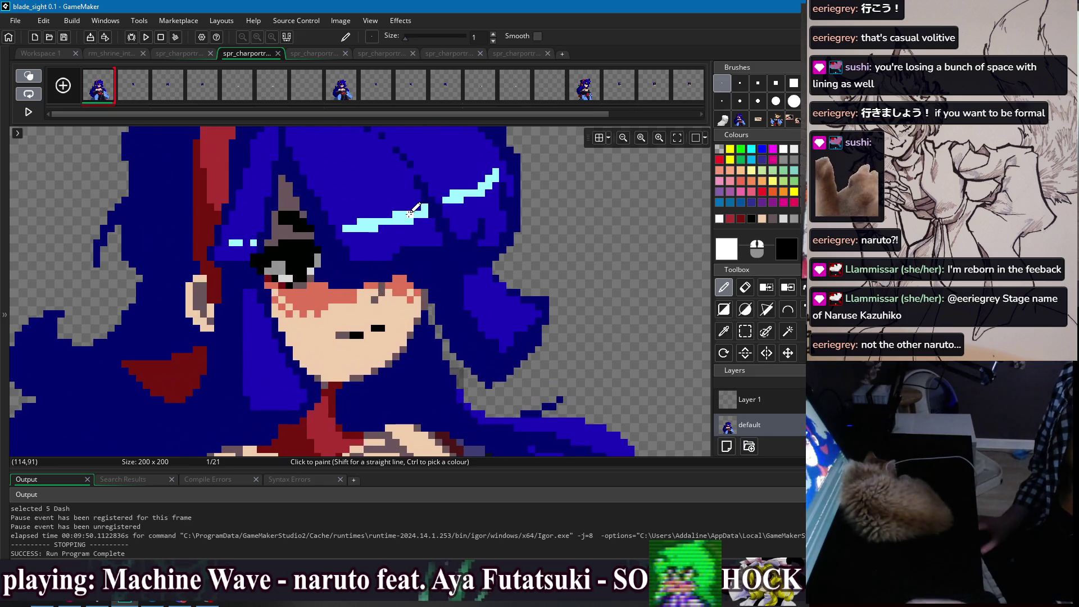
{"action": "scroll", "coordinate": [436, 207], "scroll_direction": "down", "scroll_amount": 2}
{"action": "scroll", "coordinate": [388, 343], "scroll_direction": "up", "scroll_amount": 3}
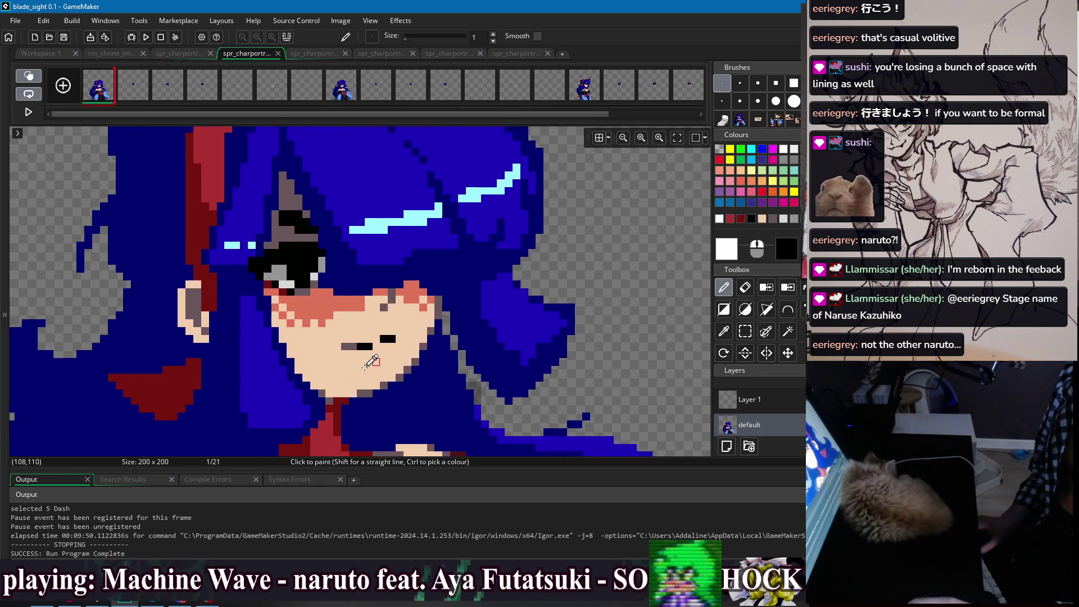
{"action": "scroll", "coordinate": [387, 343], "scroll_direction": "down", "scroll_amount": 2}
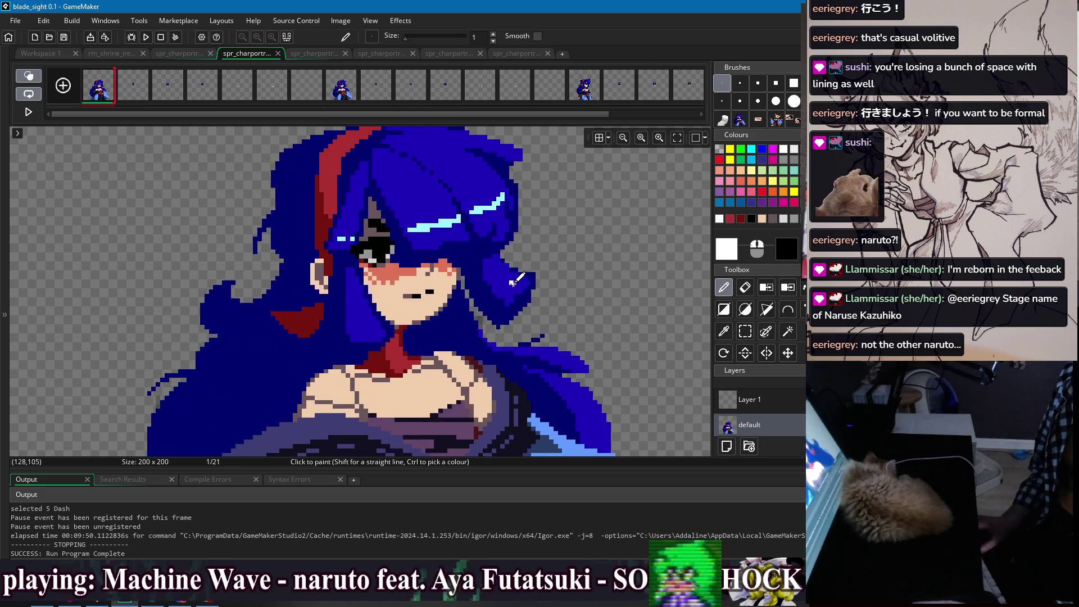
{"action": "scroll", "coordinate": [356, 304], "scroll_direction": "up", "scroll_amount": 2}
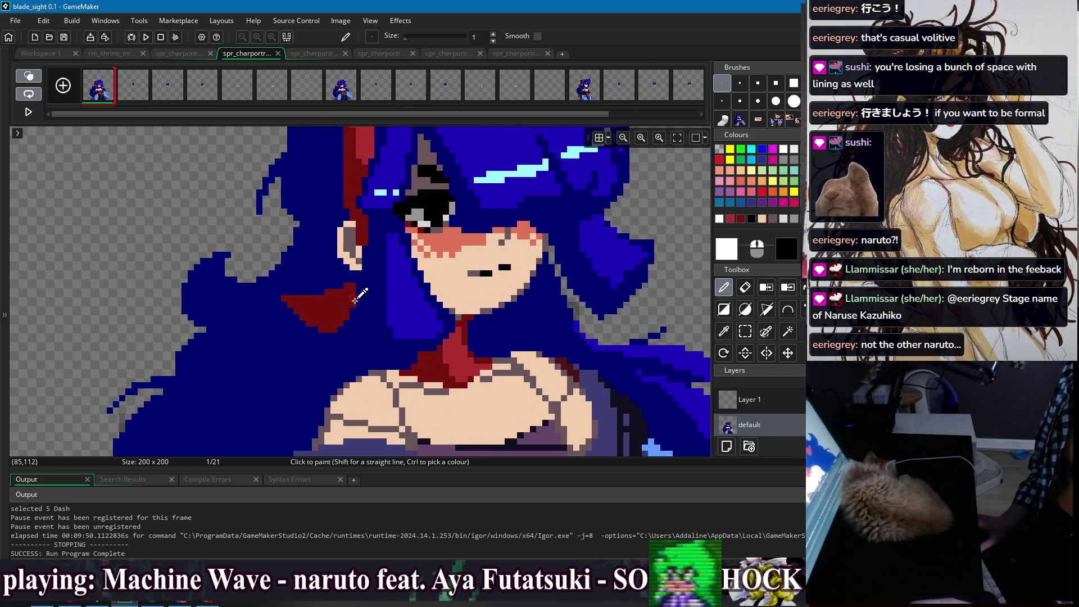
{"action": "scroll", "coordinate": [337, 295], "scroll_direction": "down", "scroll_amount": 1}
{"action": "scroll", "coordinate": [551, 219], "scroll_direction": "down", "scroll_amount": 2}
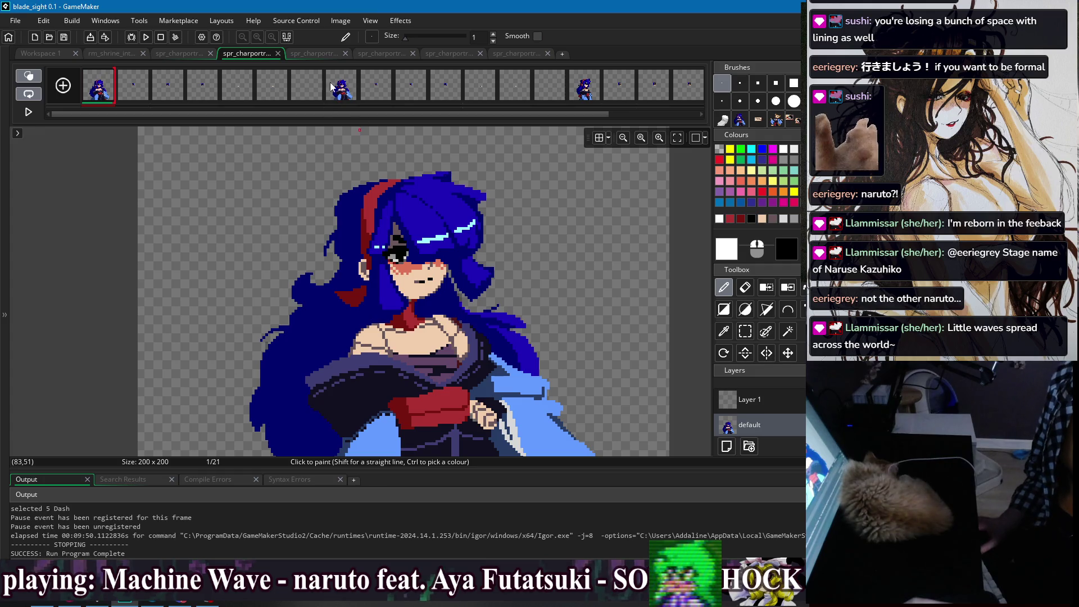
Rectangle-select and copy the taller maple-leaf woman from frame 1 of her sprite
{"action": "left_click", "coordinate": [318, 53]}
{"action": "left_click", "coordinate": [394, 52]}
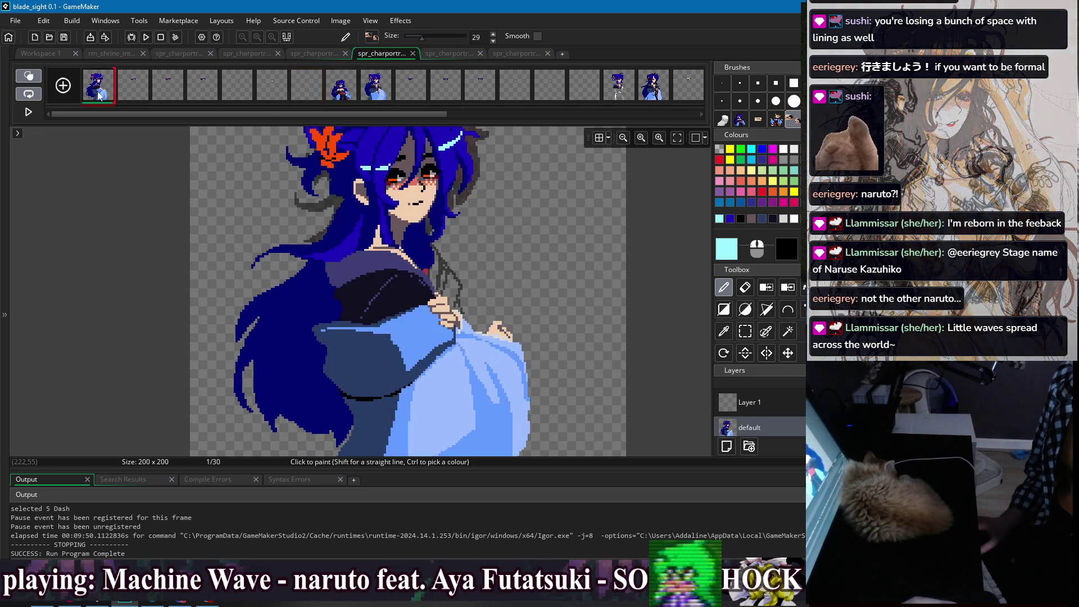
{"action": "left_click", "coordinate": [89, 94]}
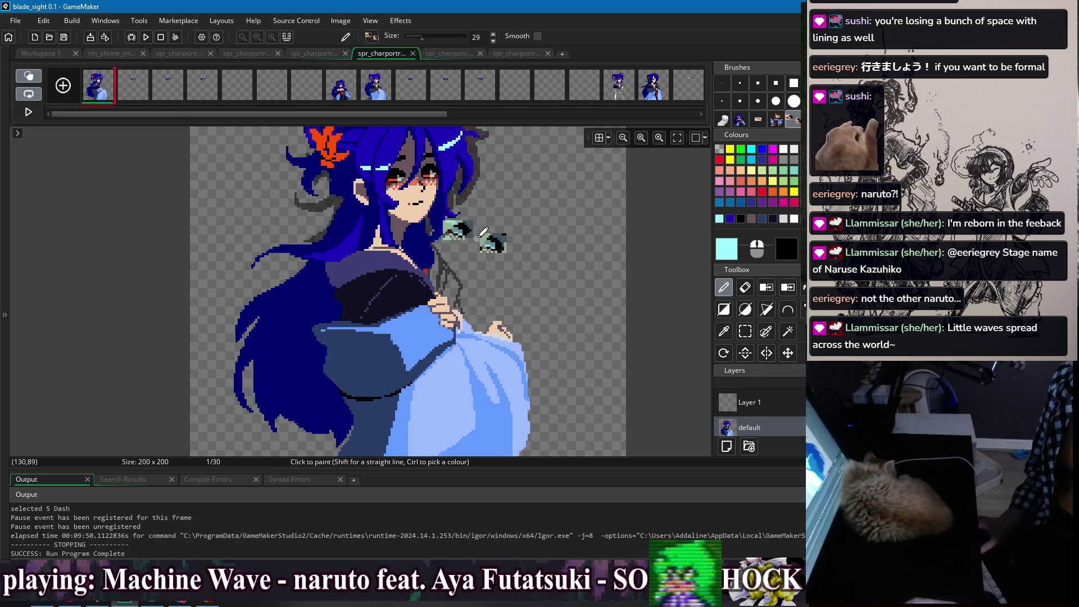
{"action": "scroll", "coordinate": [473, 270], "scroll_direction": "down", "scroll_amount": 2}
{"action": "key", "text": "s"}
{"action": "left_click_drag", "start_coordinate": [314, 186], "coordinate": [561, 490]}
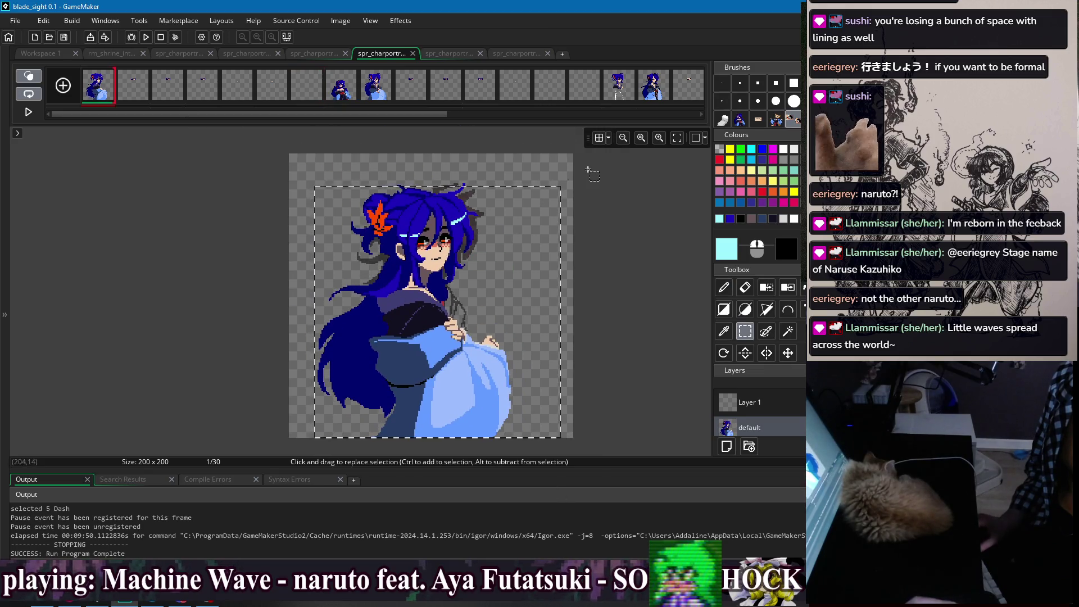
{"action": "key", "text": "p"}
Paste the woman onto frame 8 and position her behind the smaller blue-haired girl
{"action": "left_click", "coordinate": [341, 87]}
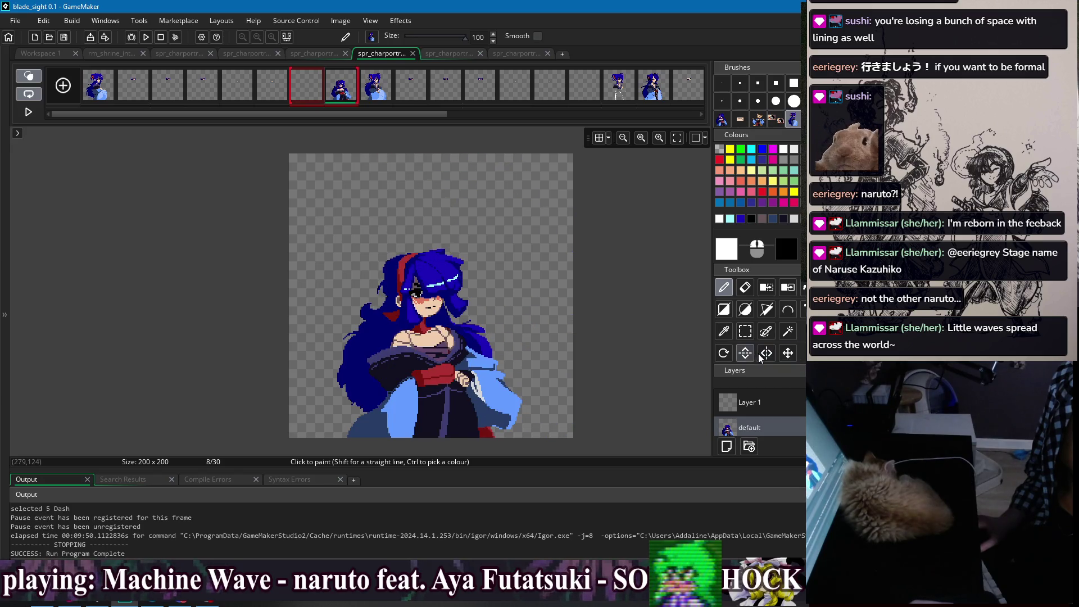
{"action": "key", "text": "ctrl+v"}
{"action": "mouse_move", "coordinate": [524, 280]}
{"action": "left_mouse_down"}
{"action": "mouse_move", "coordinate": [479, 303]}
{"action": "mouse_move", "coordinate": [585, 282]}
{"action": "left_mouse_up"}
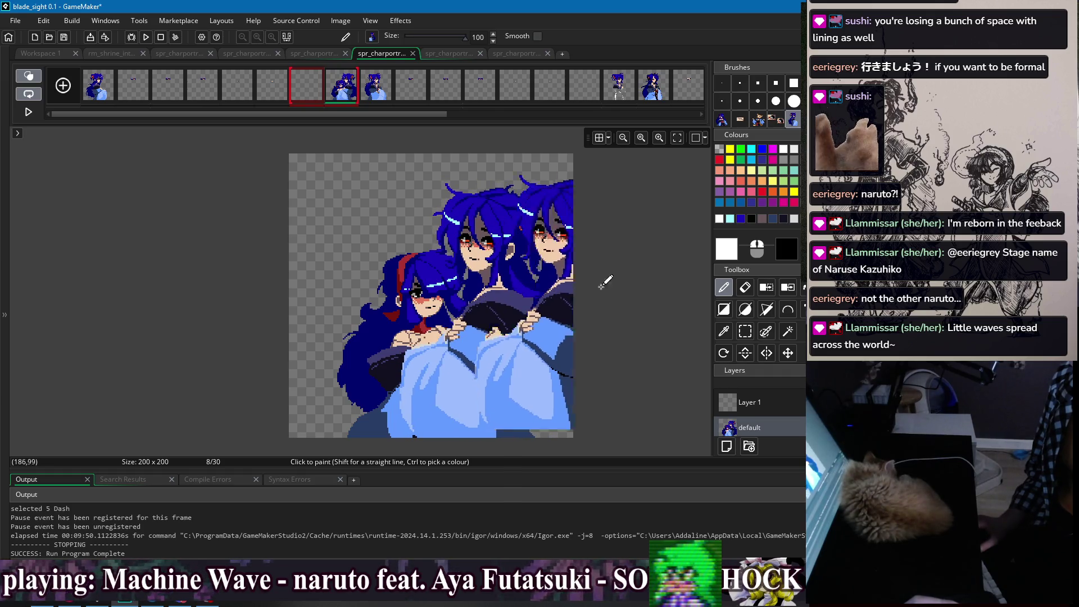
{"action": "left_click_drag", "start_coordinate": [603, 224], "coordinate": [370, 186]}
{"action": "key", "text": "ctrl+z"}
{"action": "key", "text": "ctrl+a"}
{"action": "left_click_drag", "start_coordinate": [483, 385], "coordinate": [462, 384]}
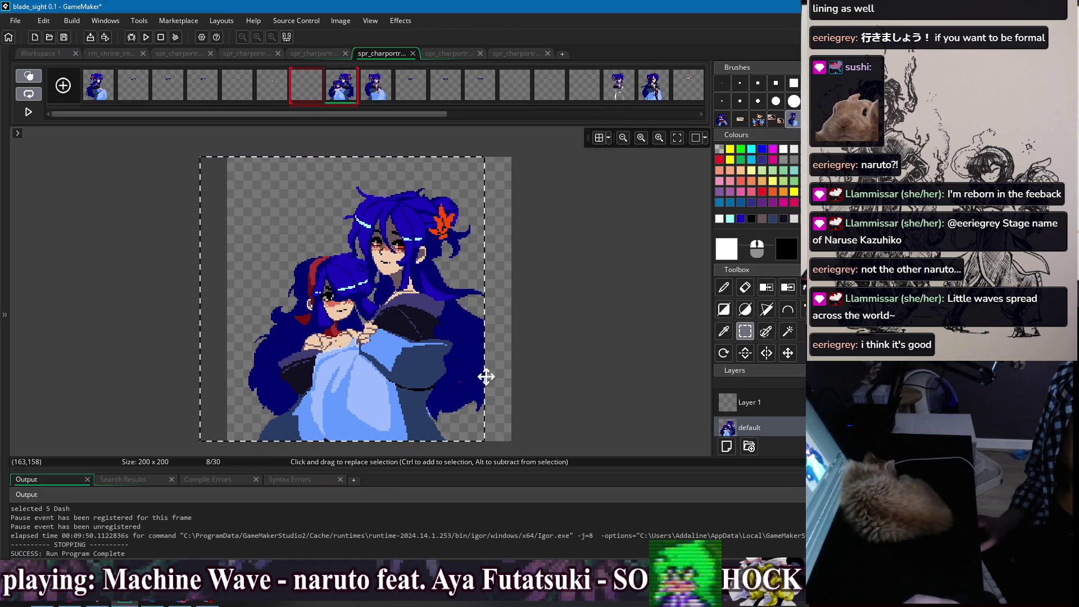
{"action": "key", "text": "ctrl+z"}
{"action": "key", "text": "ctrl+z"}
{"action": "key", "text": "ctrl+z"}
{"action": "key", "text": "p"}
{"action": "key", "text": "ctrl+z"}
{"action": "key", "text": "ctrl+z"}
{"action": "key", "text": "ctrl+z"}
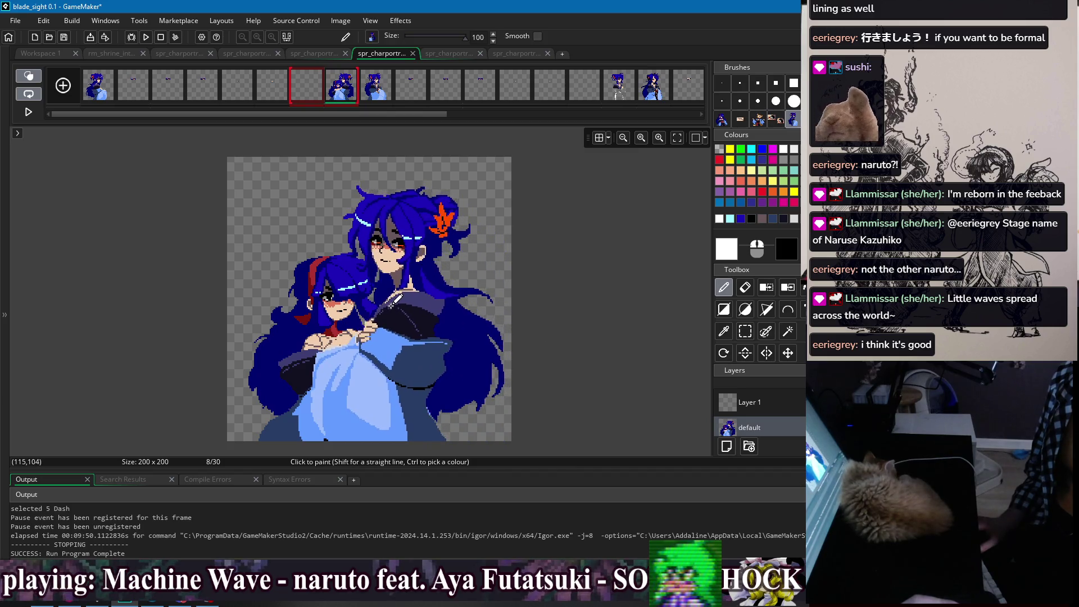
{"action": "key", "text": "ctrl+z"}
{"action": "key", "text": "ctrl+z"}
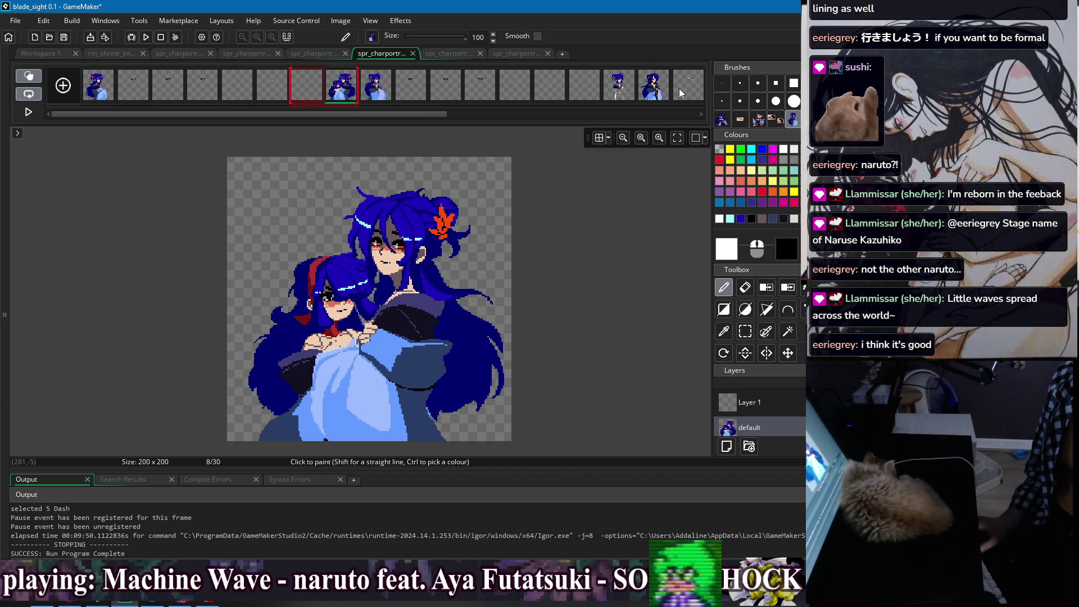
Switch to a 1px brush, zoom in, and pick black from the girl's eye
{"action": "left_click", "coordinate": [721, 83]}
{"action": "scroll", "coordinate": [344, 296], "scroll_direction": "up", "scroll_amount": 4}
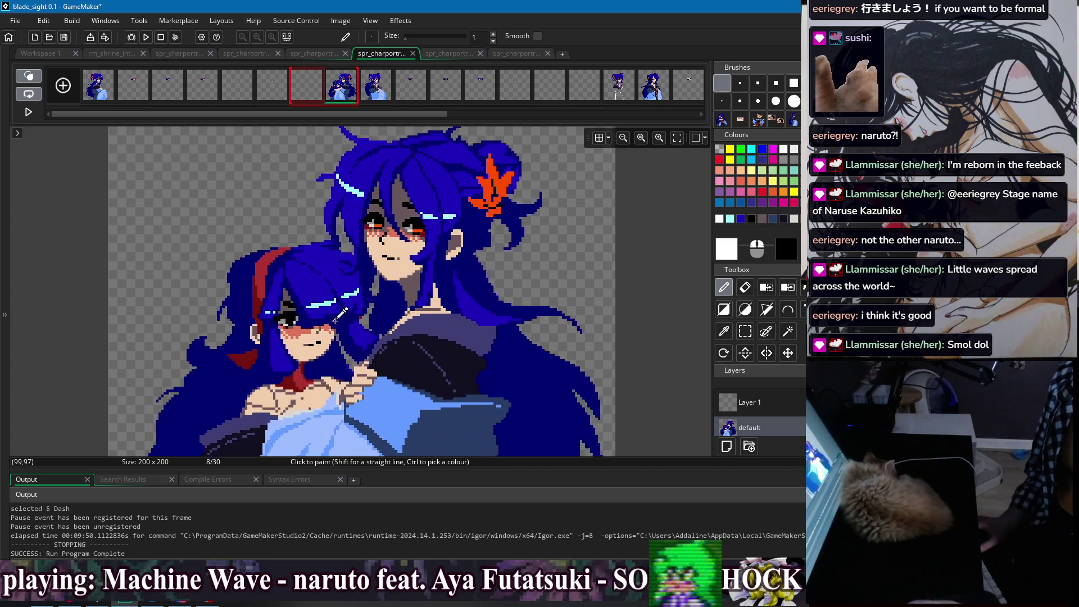
{"action": "scroll", "coordinate": [344, 296], "scroll_direction": "up", "scroll_amount": 2}
{"action": "left_click", "coordinate": [291, 304], "text": "ctrl"}
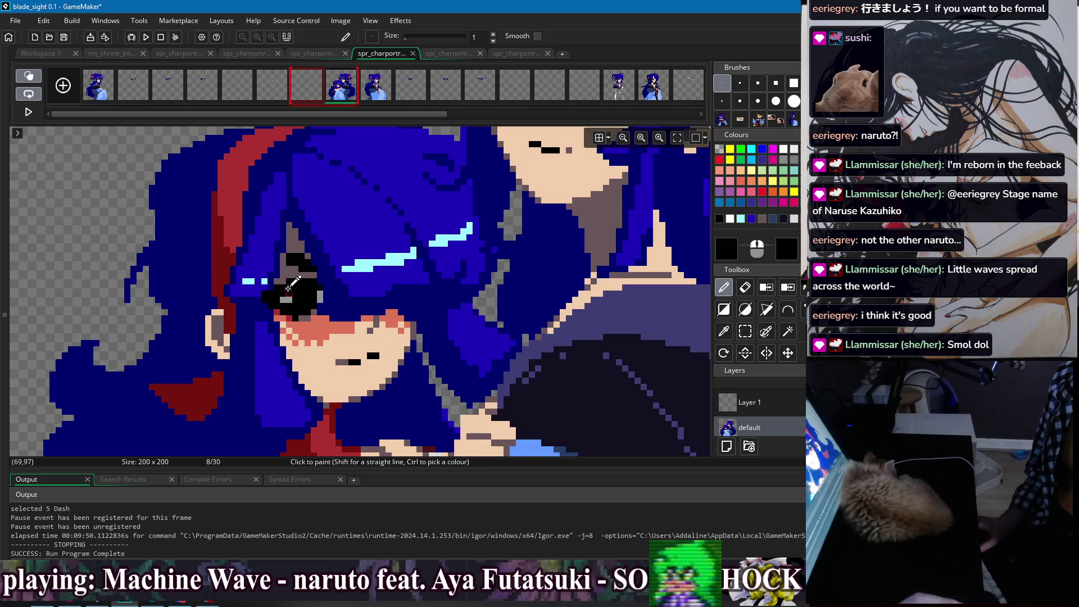
Add a black pixel below the mouth on frame 8, sampling the grey mouth and peach skin colours
{"action": "left_click", "coordinate": [281, 284], "text": "ctrl"}
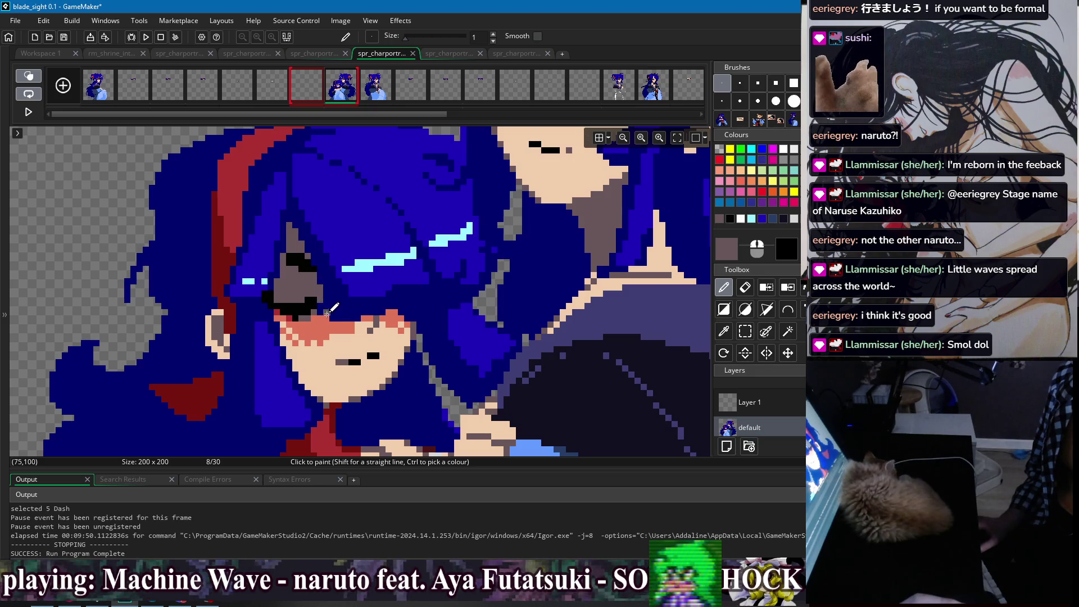
{"action": "left_click", "coordinate": [309, 301], "text": "ctrl"}
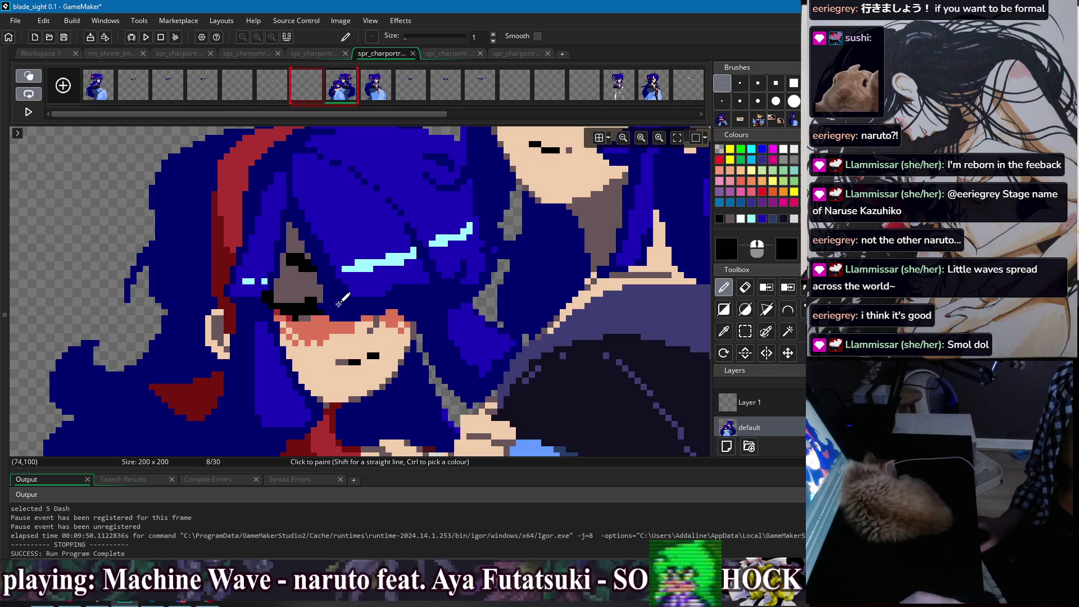
{"action": "scroll", "coordinate": [392, 310], "scroll_direction": "down", "scroll_amount": 2}
{"action": "scroll", "coordinate": [364, 359], "scroll_direction": "up", "scroll_amount": 2}
{"action": "left_click", "coordinate": [364, 359]}
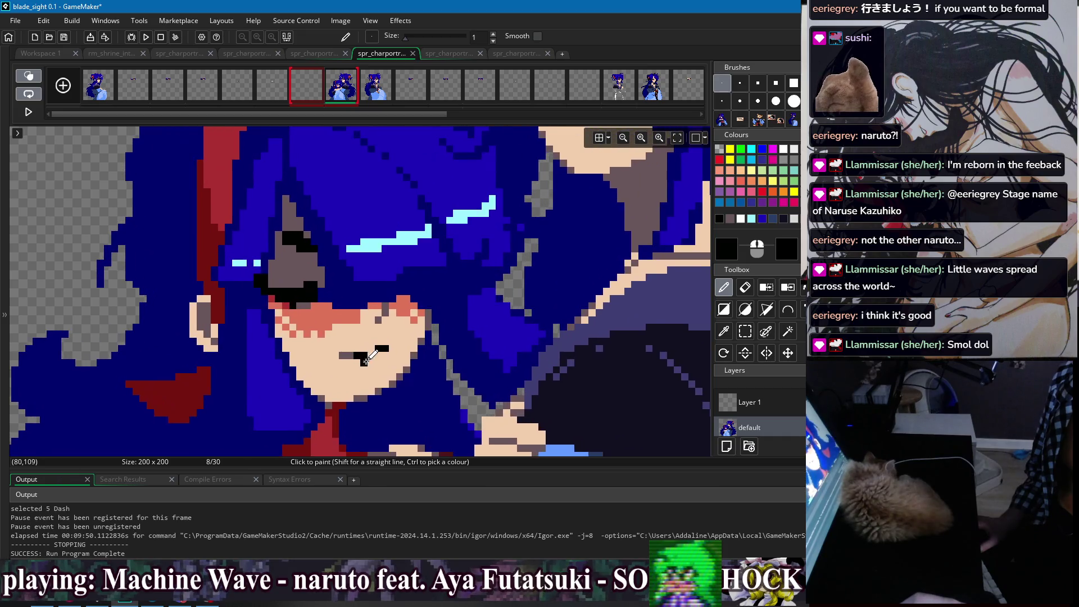
{"action": "left_click", "coordinate": [337, 355], "text": "ctrl"}
{"action": "left_click", "coordinate": [343, 353], "text": "ctrl"}
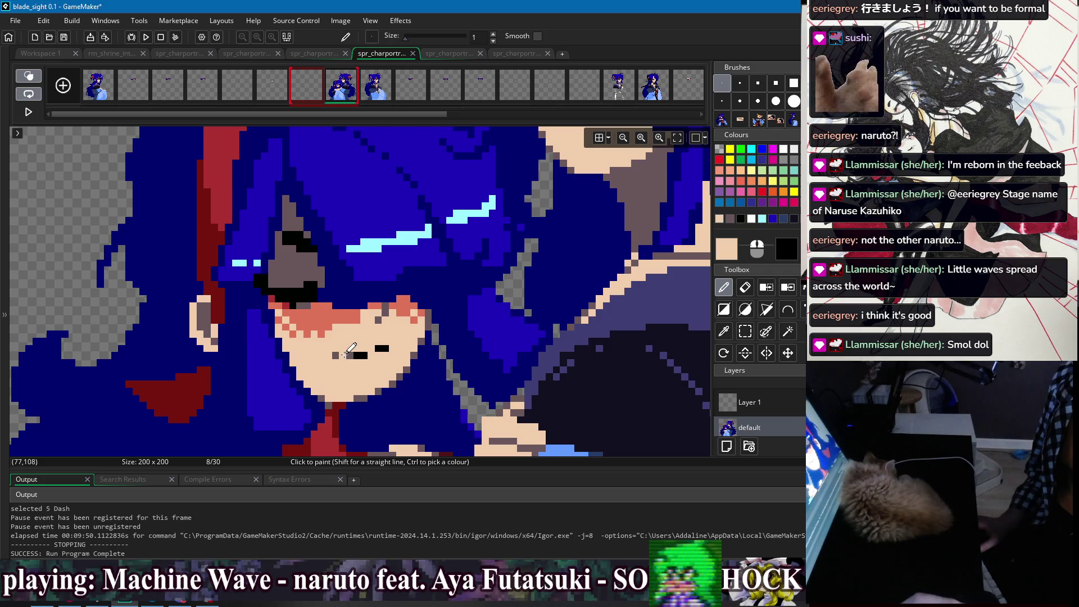
Pick the grey-brown shade again, then move across the editor's sprite tabs
{"action": "scroll", "coordinate": [345, 356], "scroll_direction": "down", "scroll_amount": 8}
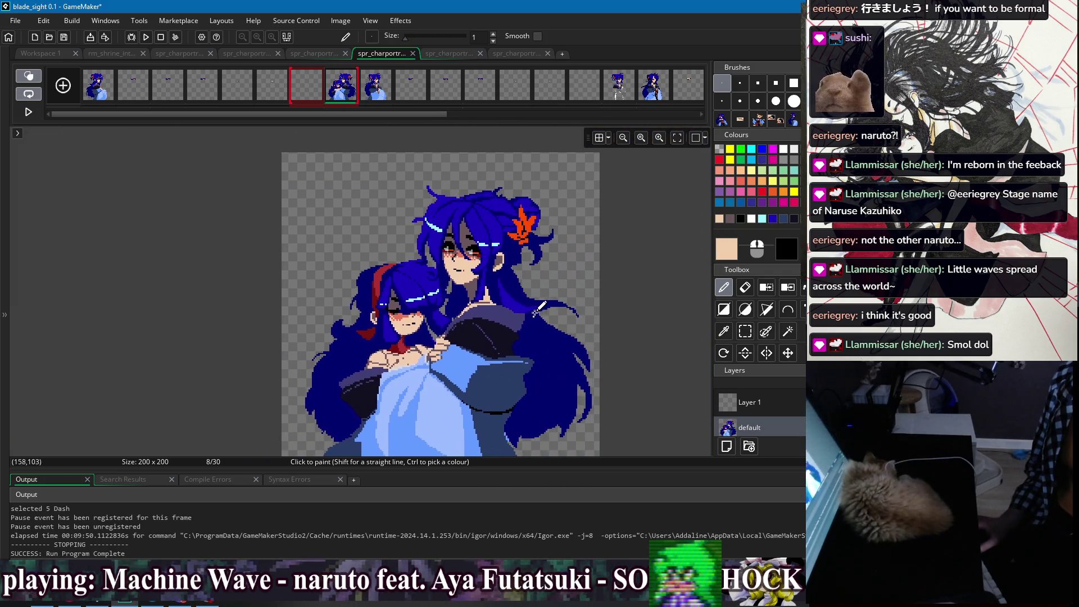
{"action": "scroll", "coordinate": [572, 290], "scroll_direction": "up", "scroll_amount": 5}
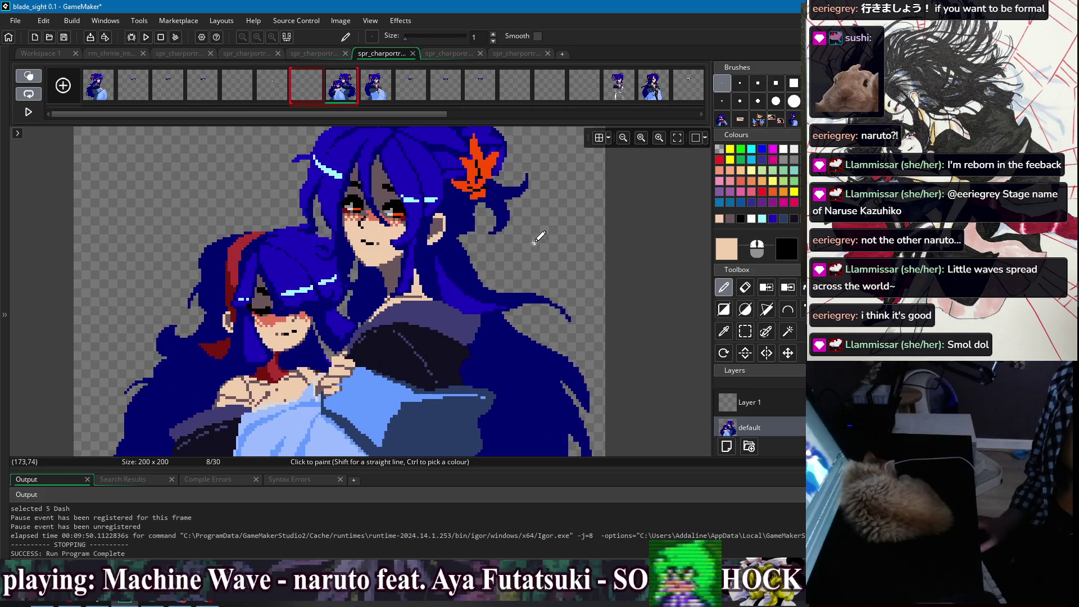
{"action": "scroll", "coordinate": [327, 348], "scroll_direction": "up", "scroll_amount": 3}
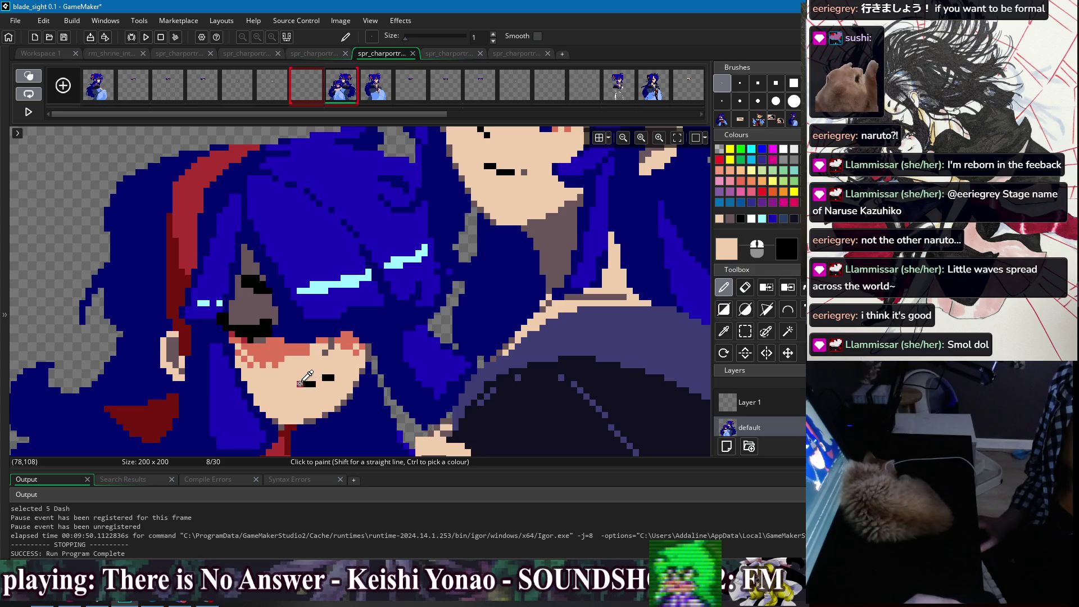
{"action": "left_click", "coordinate": [298, 384], "text": "ctrl"}
{"action": "scroll", "coordinate": [323, 371], "scroll_direction": "down", "scroll_amount": 4}
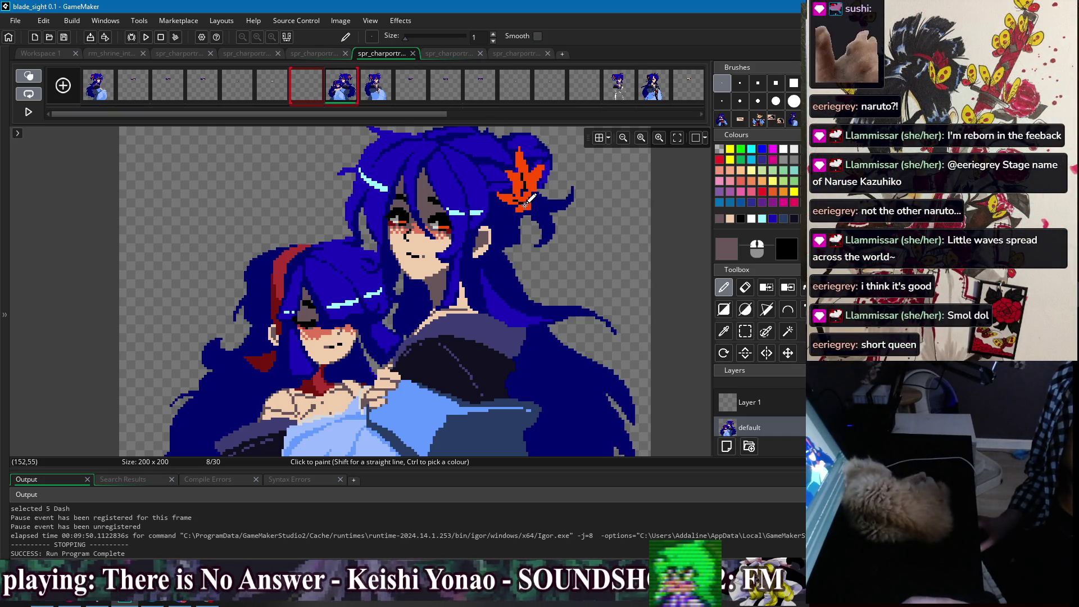
{"action": "scroll", "coordinate": [616, 192], "scroll_direction": "down", "scroll_amount": 2}
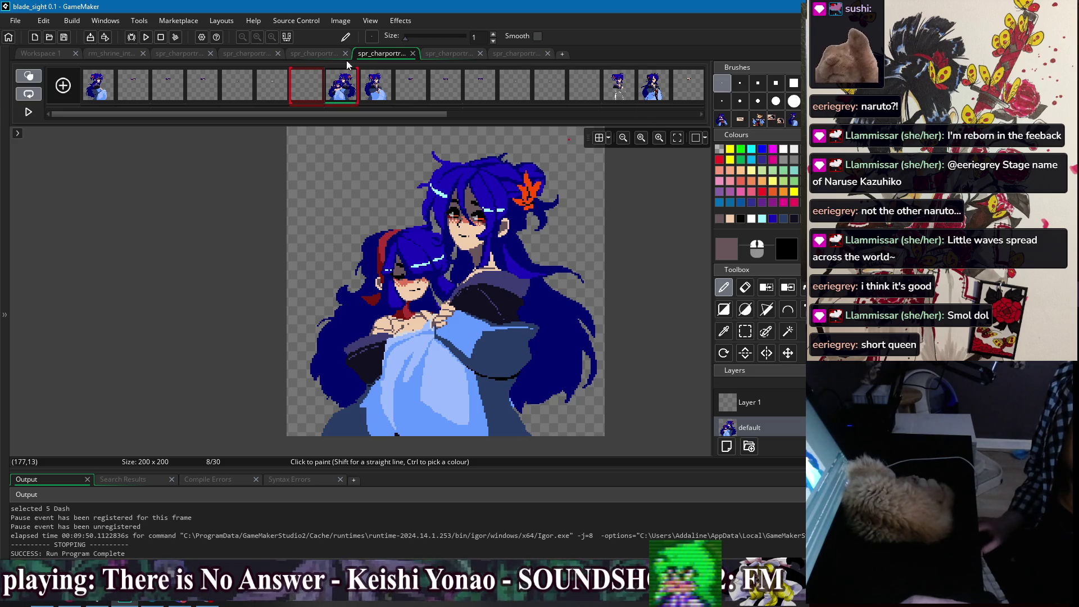
{"action": "left_click", "coordinate": [465, 55]}
{"action": "left_click", "coordinate": [391, 57]}
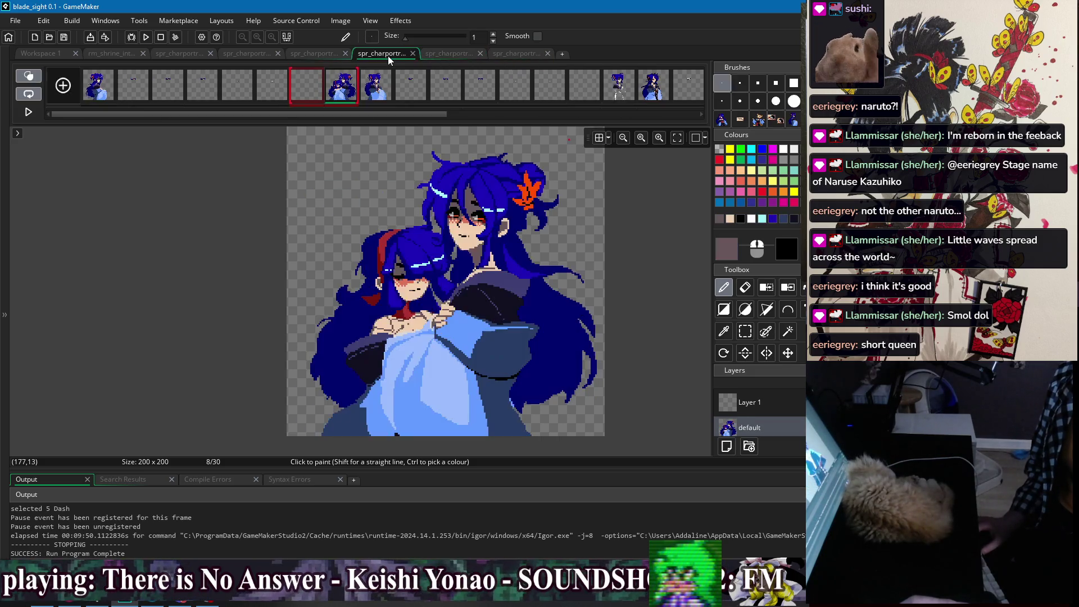
Bring up the fox-eared character's portrait sprite, zoomed and centred on her face
{"action": "left_click", "coordinate": [307, 56]}
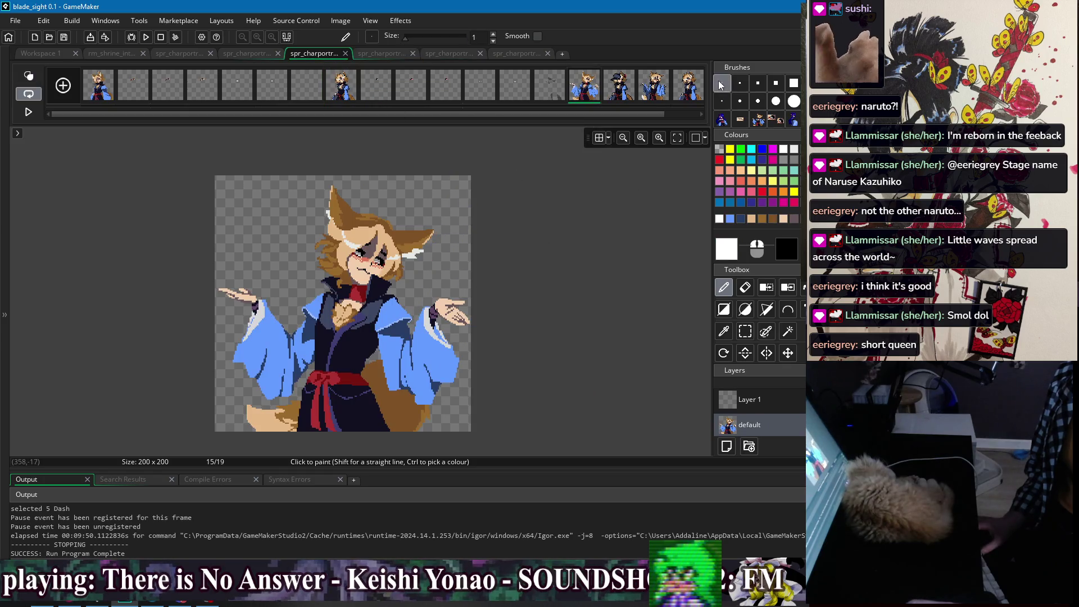
{"action": "scroll", "coordinate": [430, 239], "scroll_direction": "up", "scroll_amount": 4}
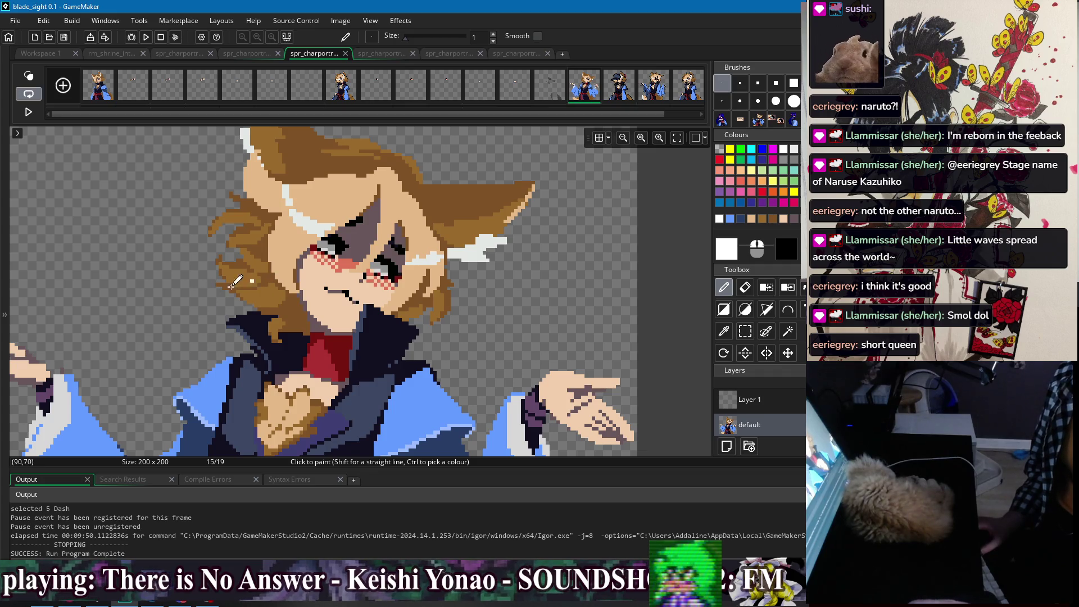
{"action": "left_click_drag", "start_coordinate": [233, 284], "coordinate": [250, 298]}
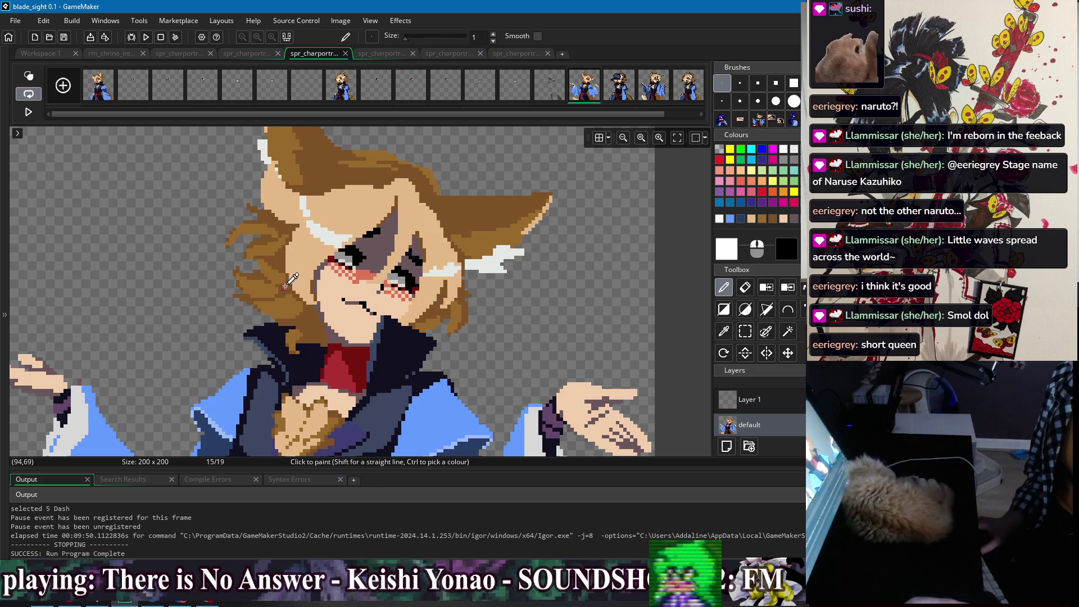
Outline a hair strand beside her face in a slightly brighter colour and switch to the Fill tool
{"action": "left_click", "coordinate": [789, 151]}
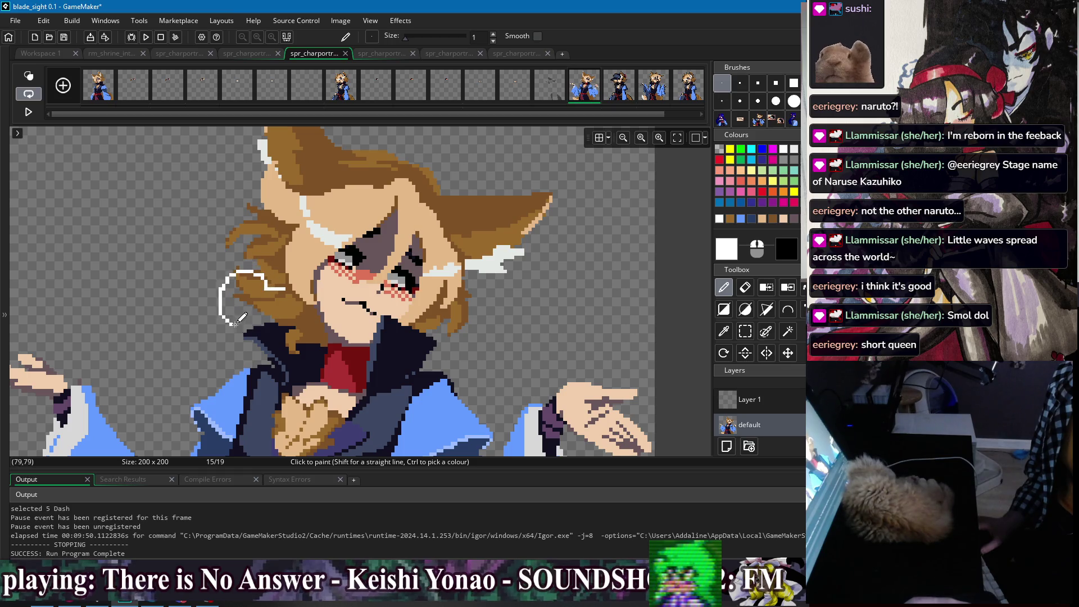
{"action": "left_click_drag", "start_coordinate": [282, 291], "coordinate": [283, 301]}
{"action": "key", "text": "f"}
{"action": "scroll", "coordinate": [363, 256], "scroll_direction": "down", "scroll_amount": 2}
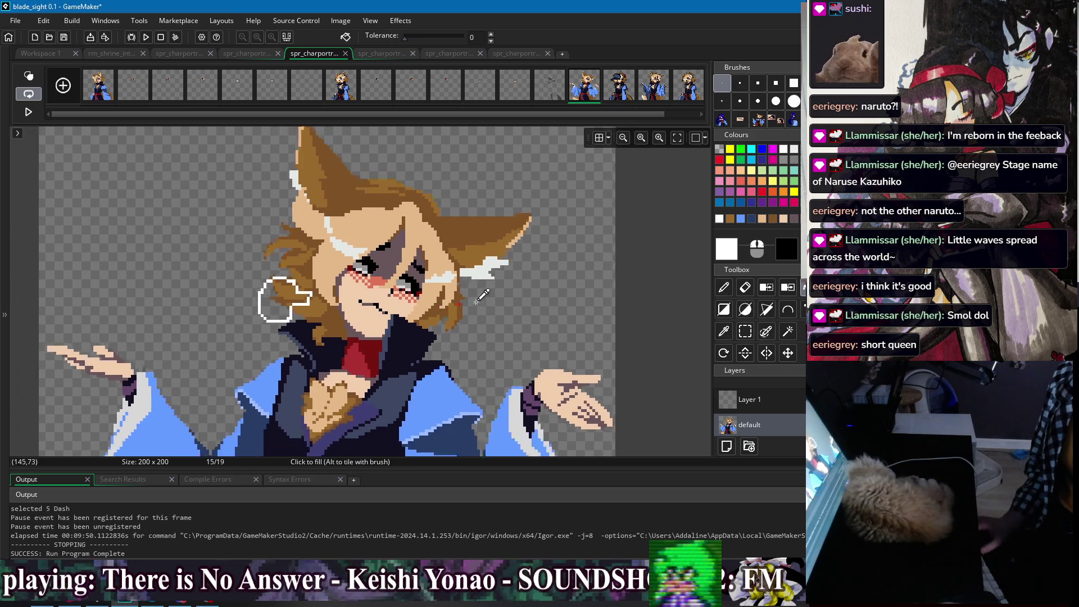
{"action": "scroll", "coordinate": [362, 256], "scroll_direction": "up", "scroll_amount": 1}
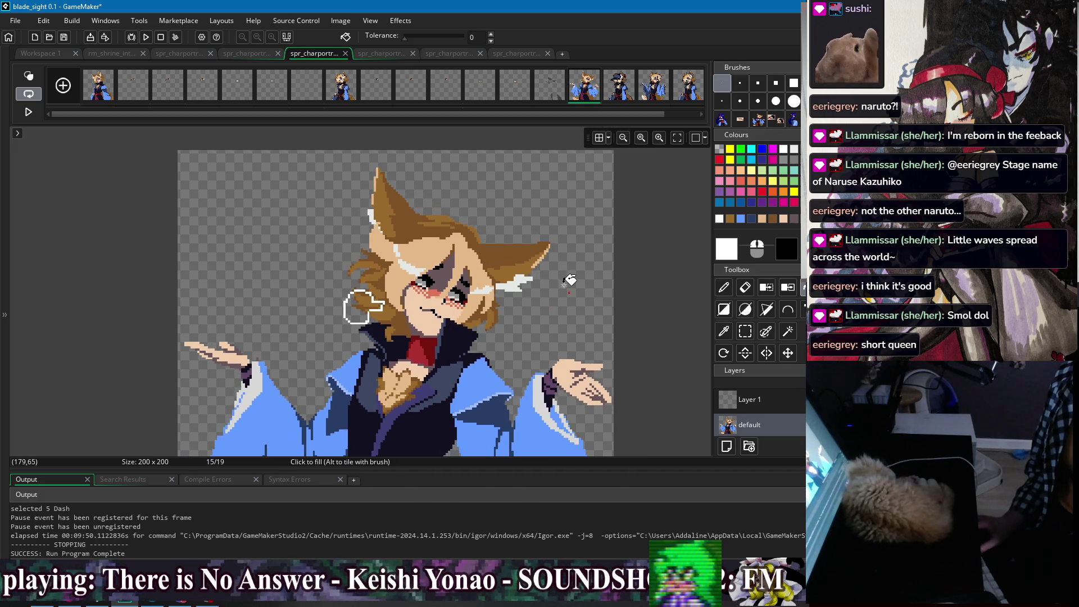
{"action": "scroll", "coordinate": [571, 280], "scroll_direction": "up", "scroll_amount": 2}
{"action": "scroll", "coordinate": [404, 298], "scroll_direction": "down", "scroll_amount": 1}
{"action": "scroll", "coordinate": [405, 298], "scroll_direction": "up", "scroll_amount": 1}
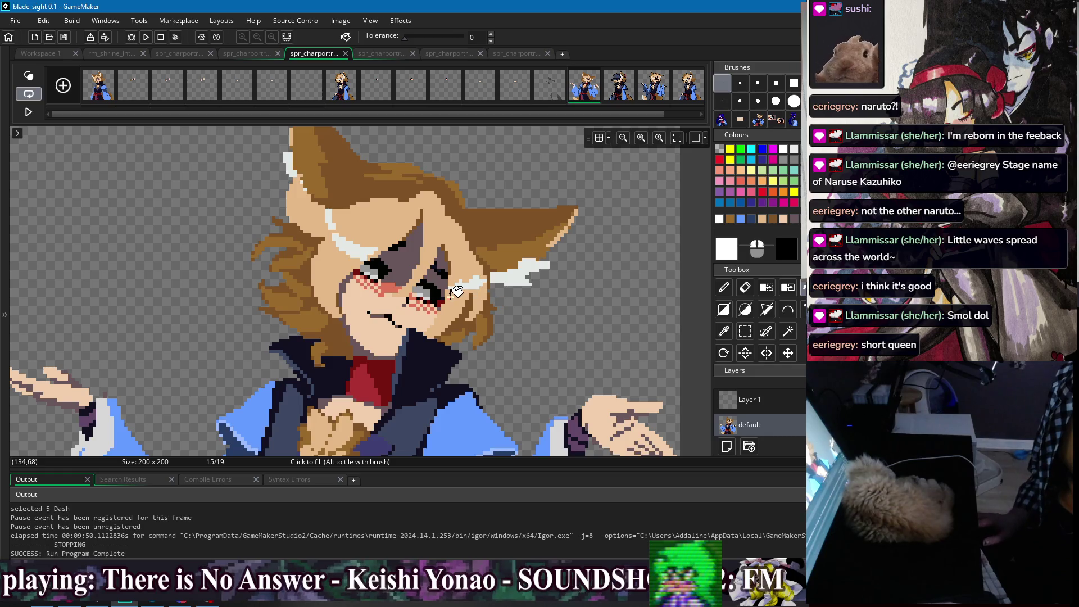
{"action": "scroll", "coordinate": [531, 259], "scroll_direction": "down", "scroll_amount": 3}
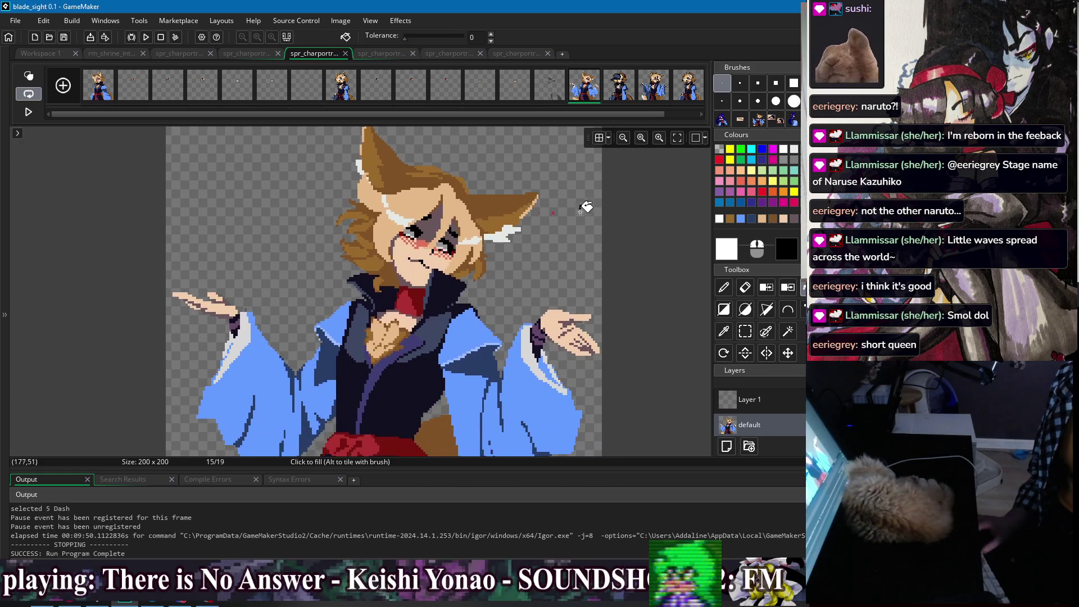
{"action": "scroll", "coordinate": [623, 239], "scroll_direction": "down", "scroll_amount": 1}
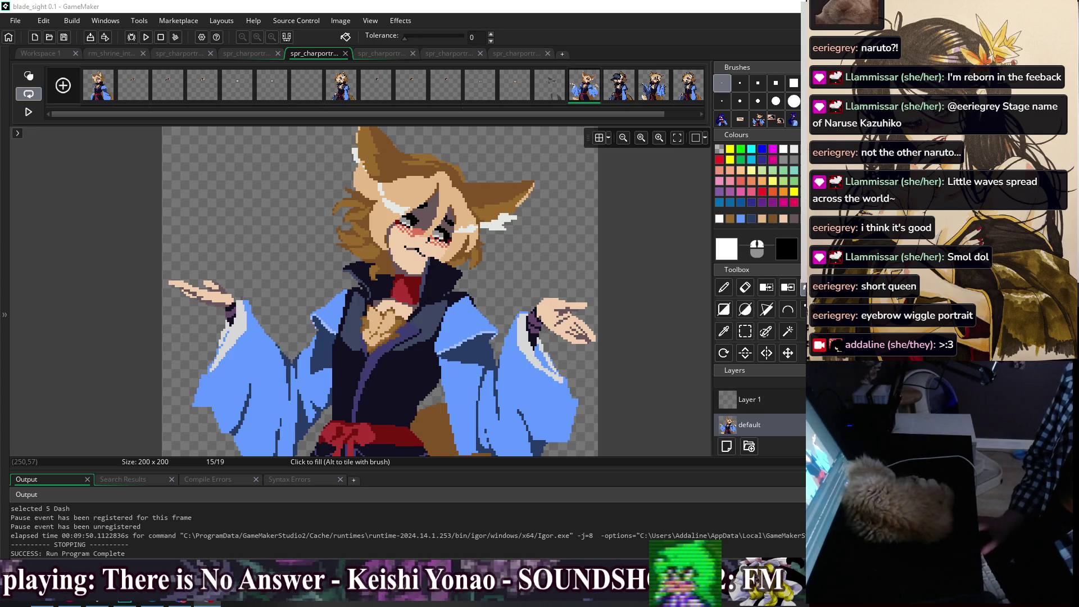
Refocus GameMaker and select the sprite's first frame
{"action": "left_click", "coordinate": [640, 257]}
{"action": "scroll", "coordinate": [639, 261], "scroll_direction": "down", "scroll_amount": 1}
{"action": "scroll", "coordinate": [643, 255], "scroll_direction": "down", "scroll_amount": 4}
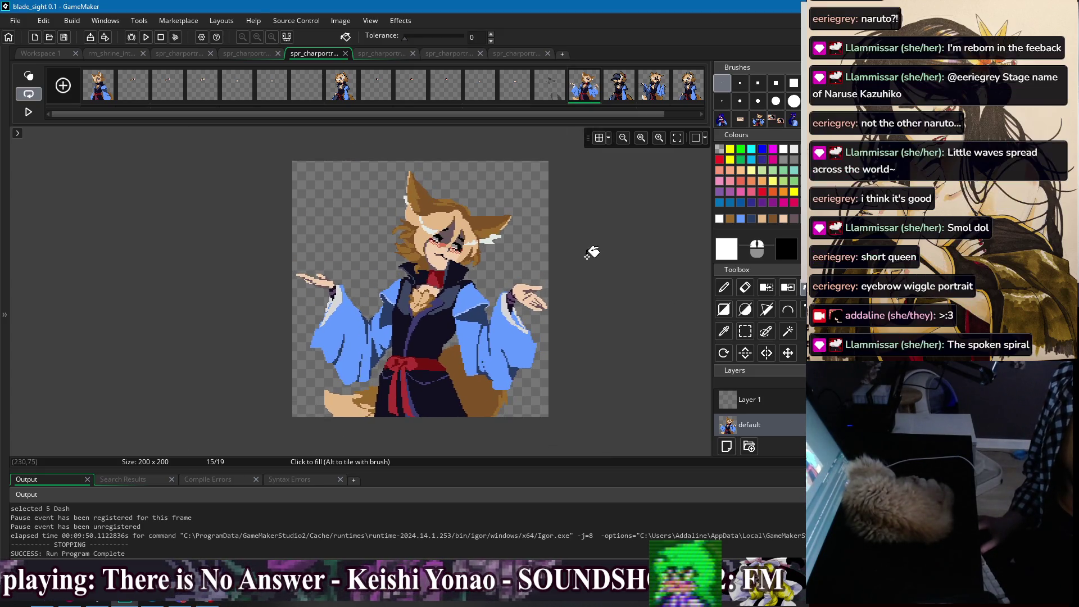
{"action": "left_click", "coordinate": [113, 90]}
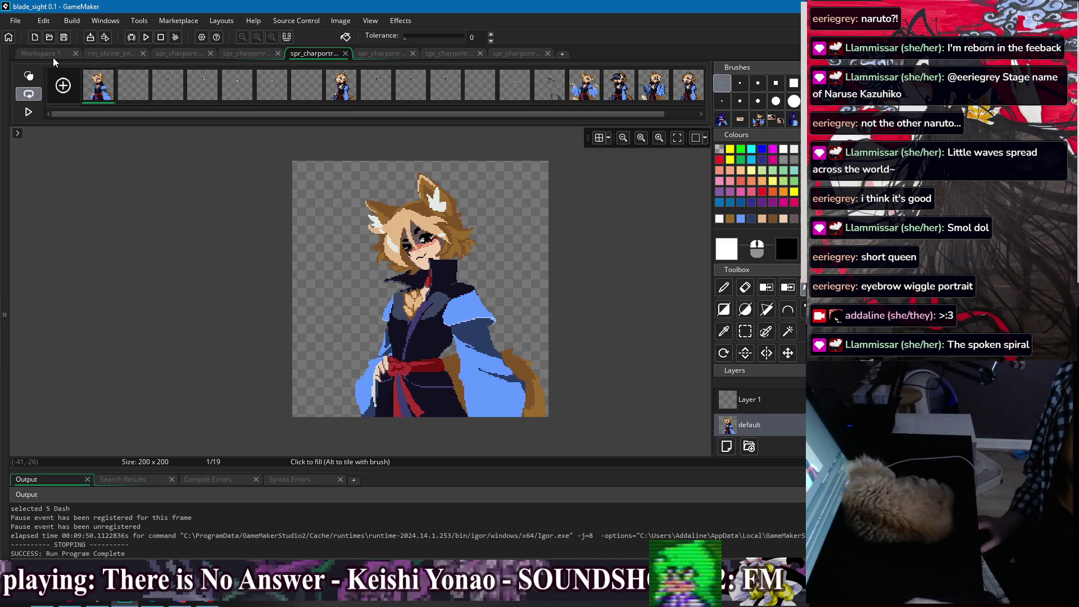
Paint a single black pixel beside the face on frame 1, then go back to the workspace
{"action": "left_click", "coordinate": [53, 58]}
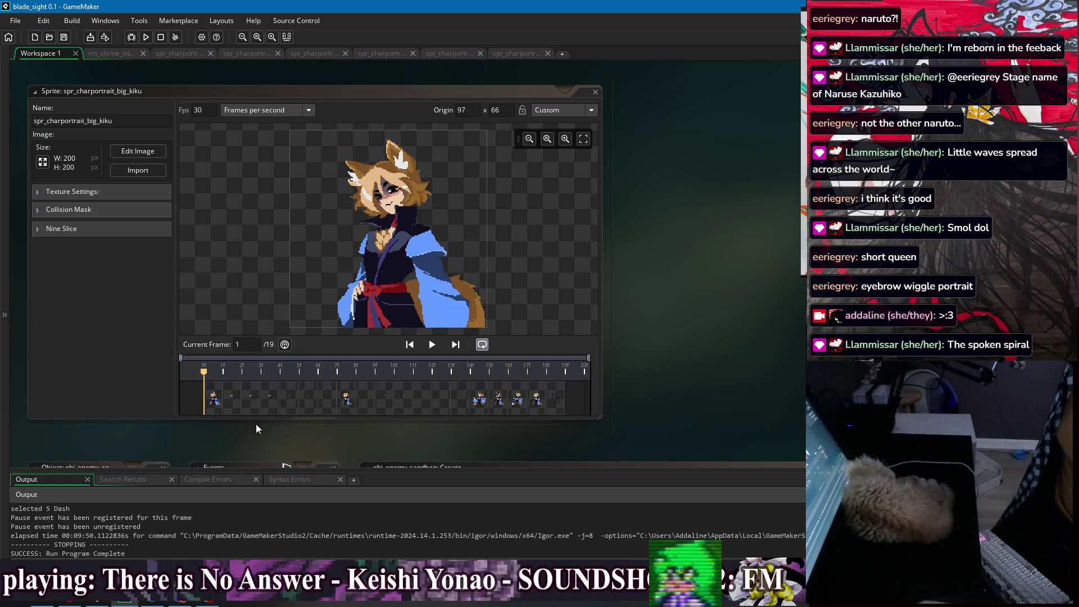
{"action": "double_click", "coordinate": [217, 399]}
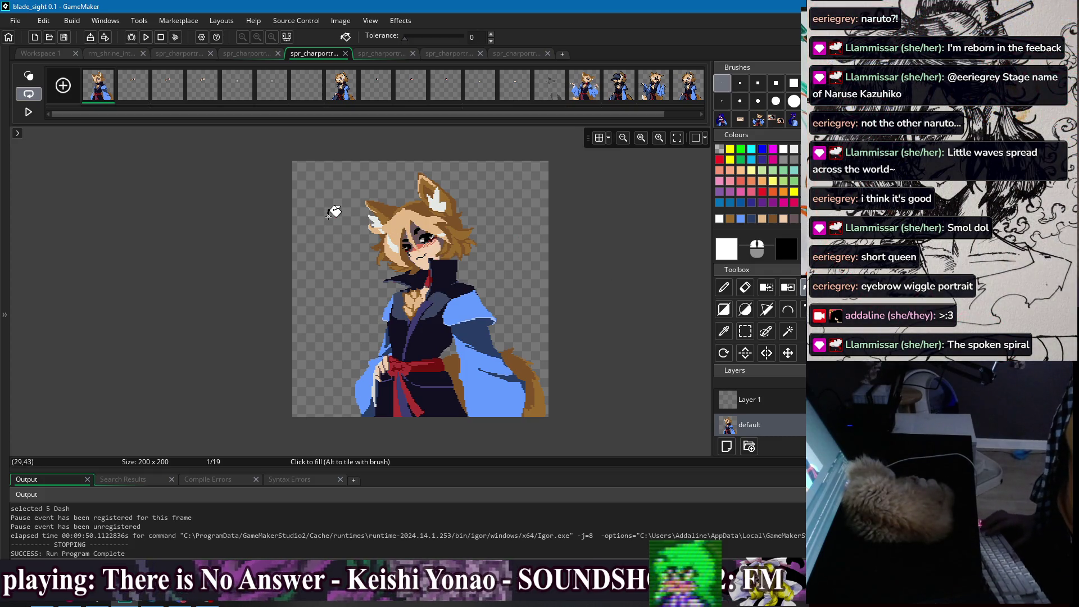
{"action": "key", "text": "d"}
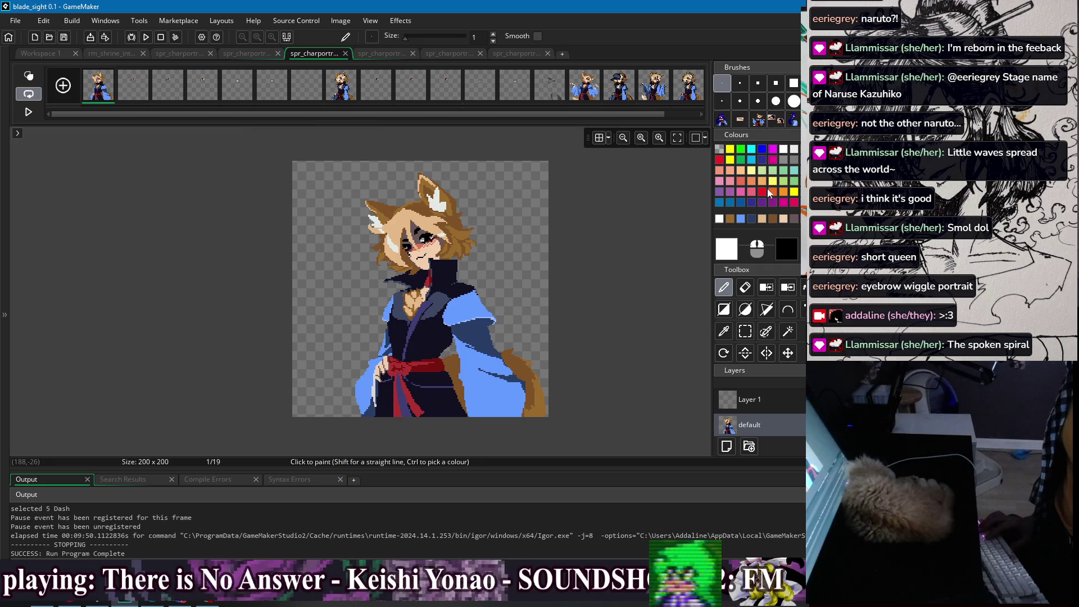
{"action": "left_click", "coordinate": [376, 213], "text": "ctrl"}
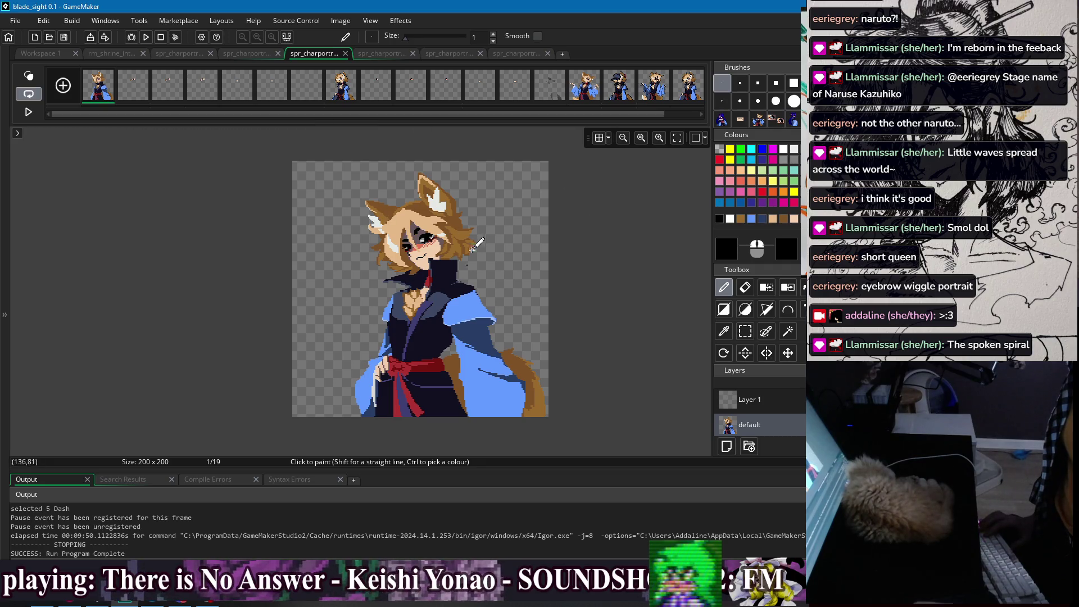
{"action": "left_click", "coordinate": [486, 277]}
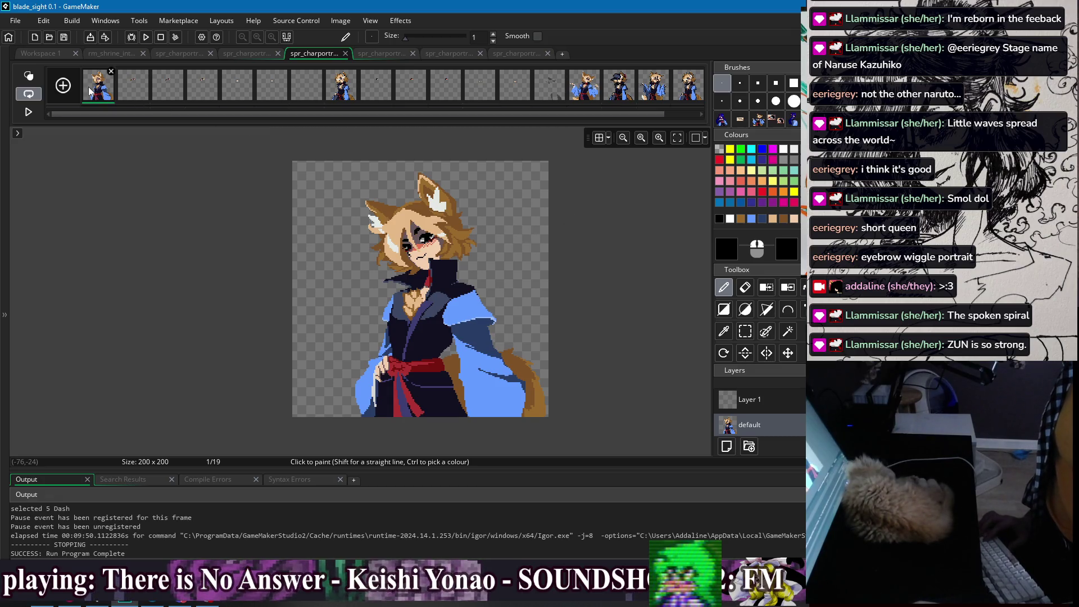
{"action": "left_click", "coordinate": [41, 53]}
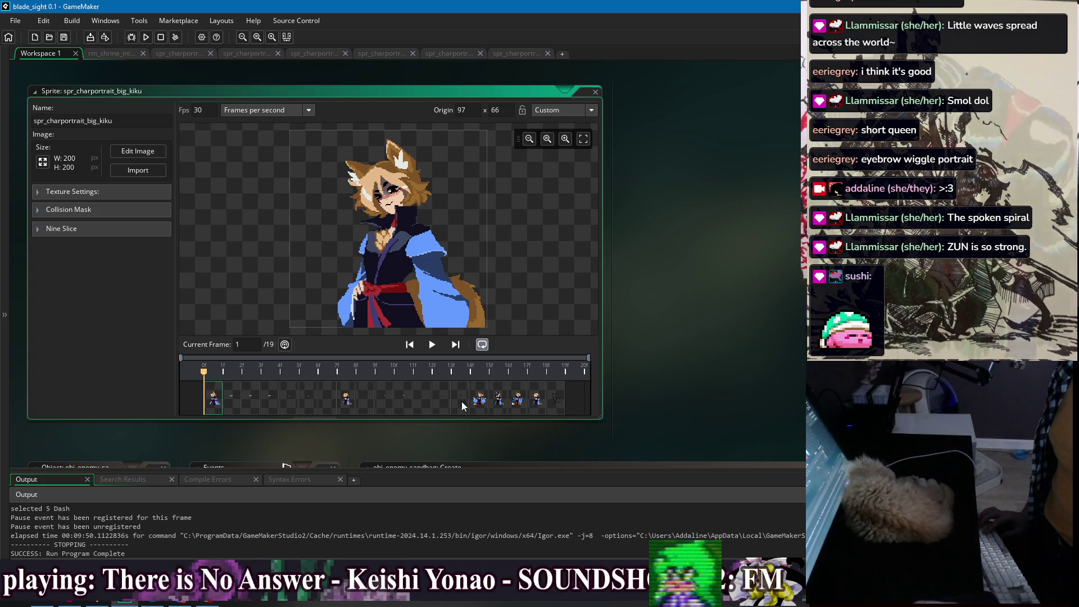
Preview frame 15 zoomed in, then play new_overworld_music.mp4 in an enlarged VLC window
{"action": "left_click", "coordinate": [480, 406]}
{"action": "scroll", "coordinate": [455, 176], "scroll_direction": "up", "scroll_amount": 2}
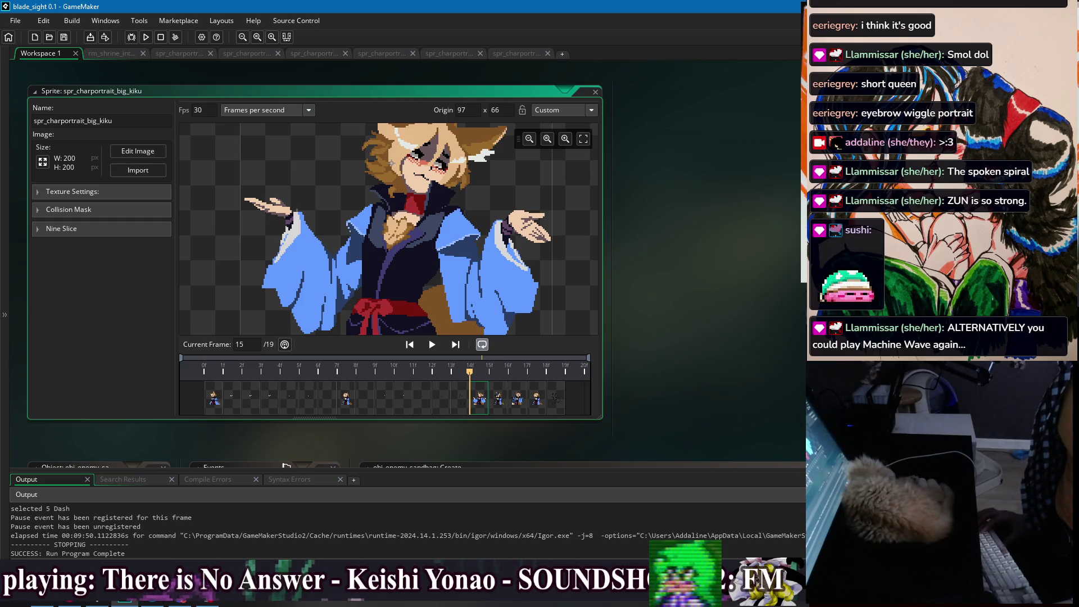
{"action": "key", "text": "alt+Tab"}
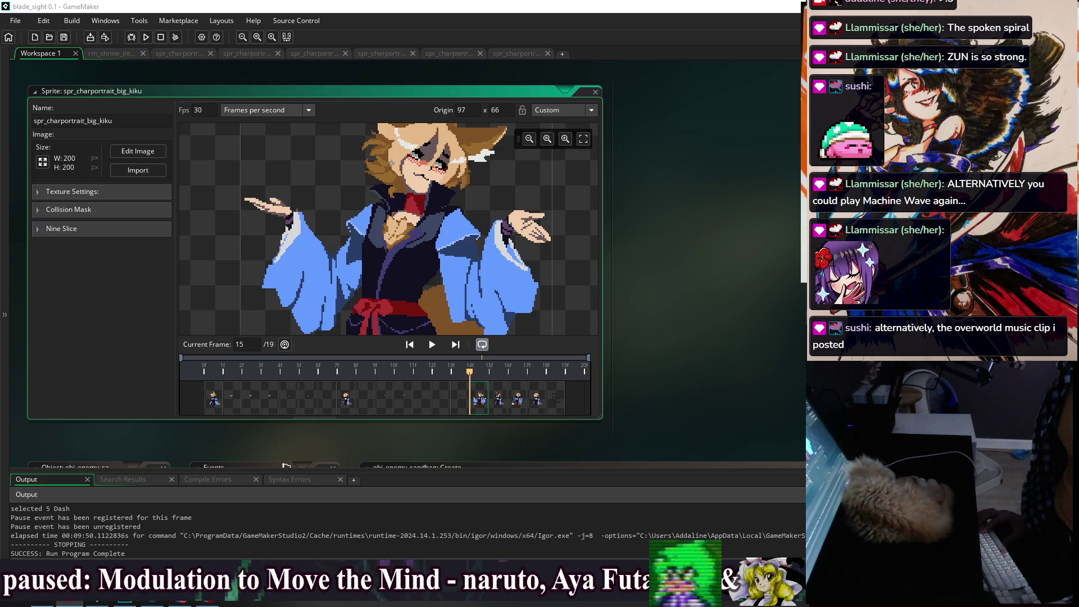
{"action": "left_click", "coordinate": [69, 603]}
{"action": "left_click_drag", "start_coordinate": [320, 340], "coordinate": [595, 559]}
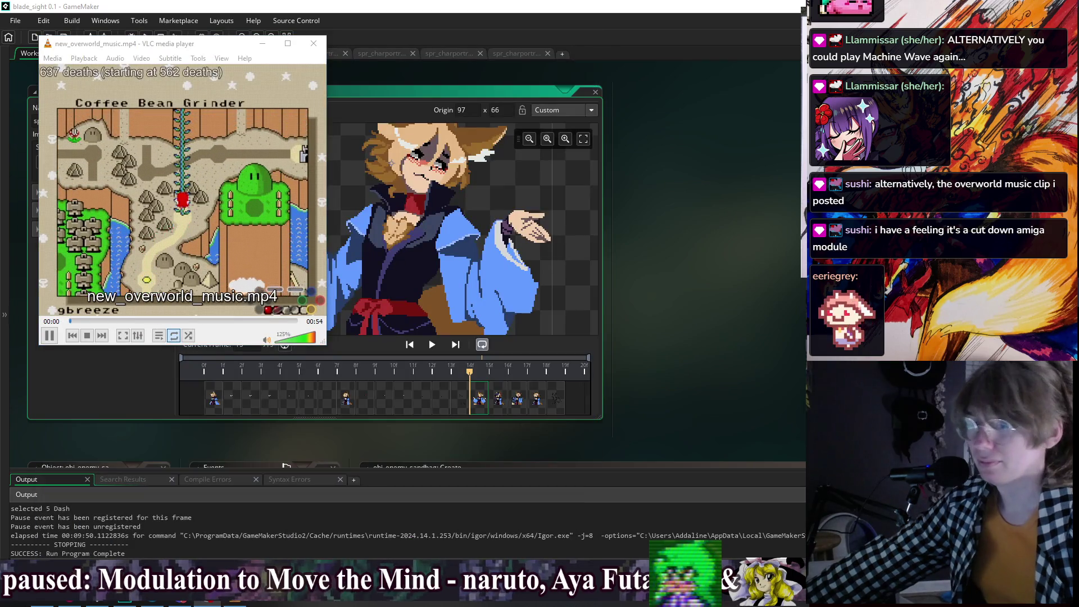
Close the VLC player and refocus GameMaker's fox portrait sprite window
{"action": "left_click", "coordinate": [313, 44]}
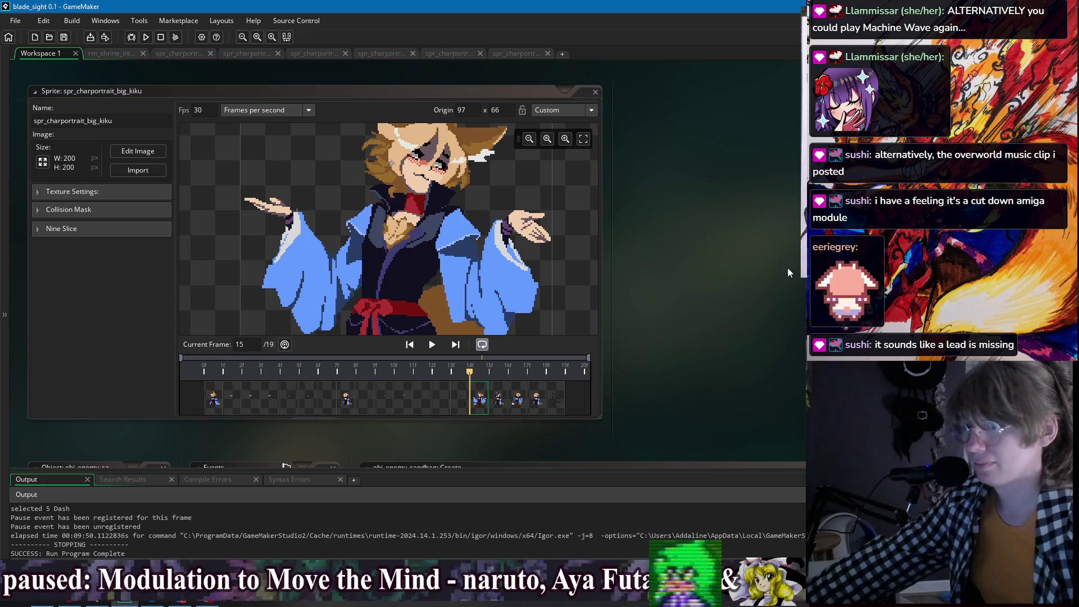
{"action": "right_click", "coordinate": [766, 266]}
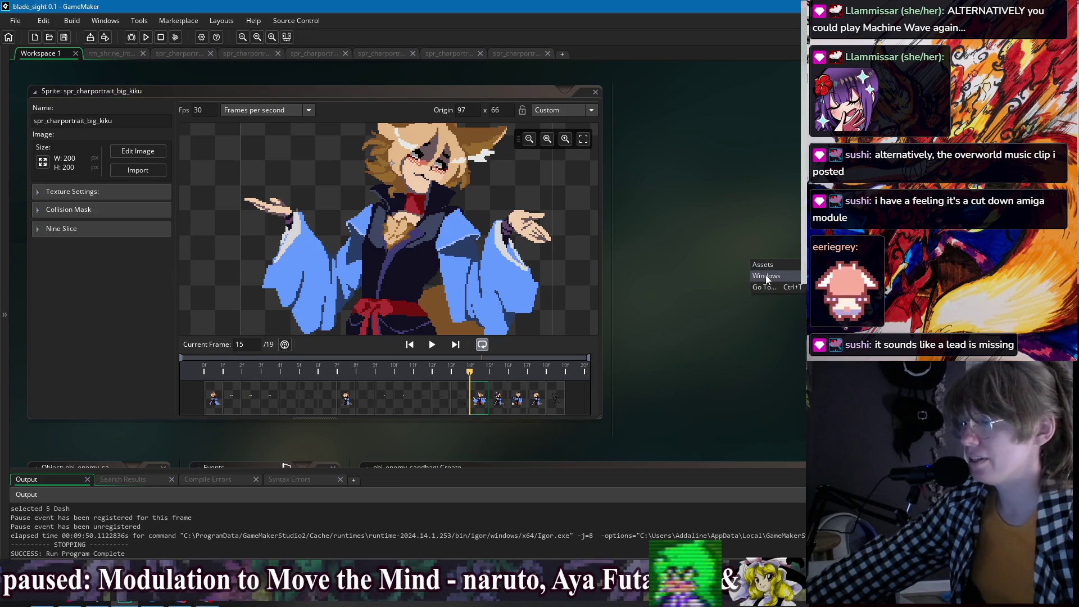
{"action": "key", "text": "Escape"}
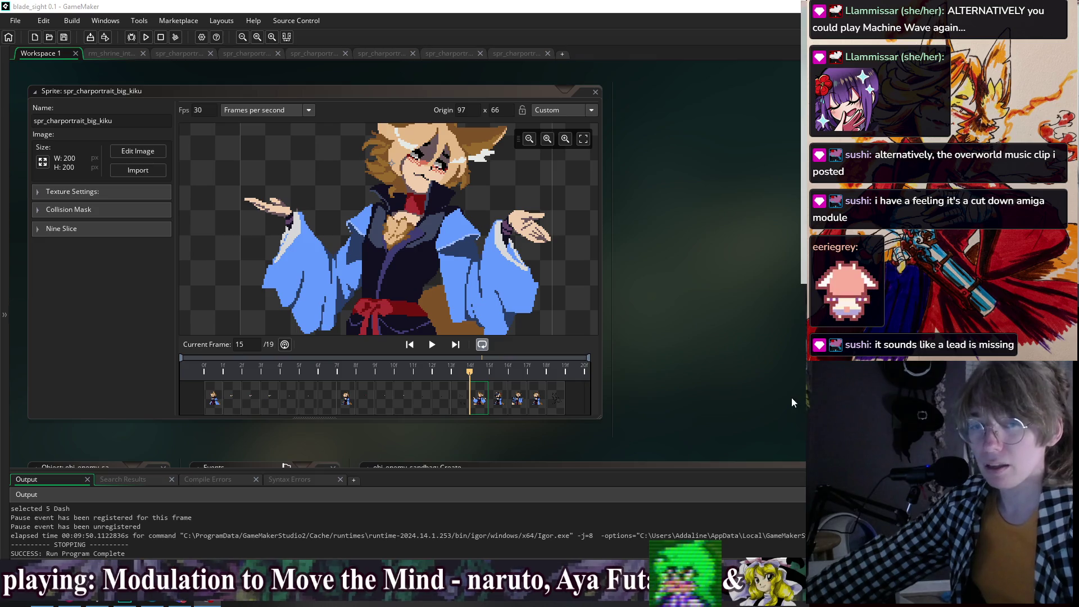
{"action": "left_click", "coordinate": [641, 356]}
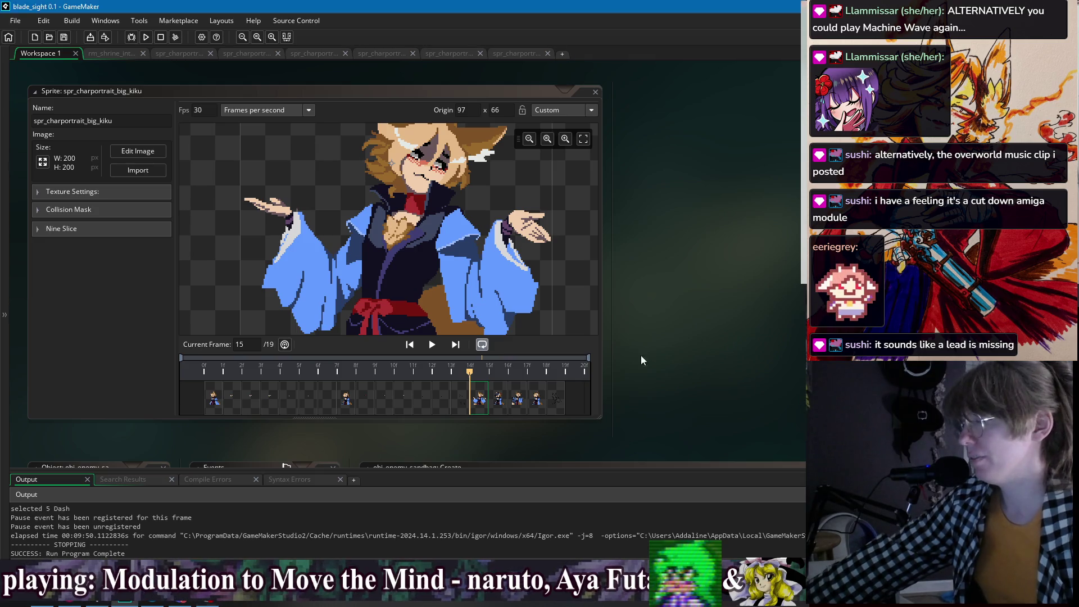
{"action": "left_click", "coordinate": [483, 404]}
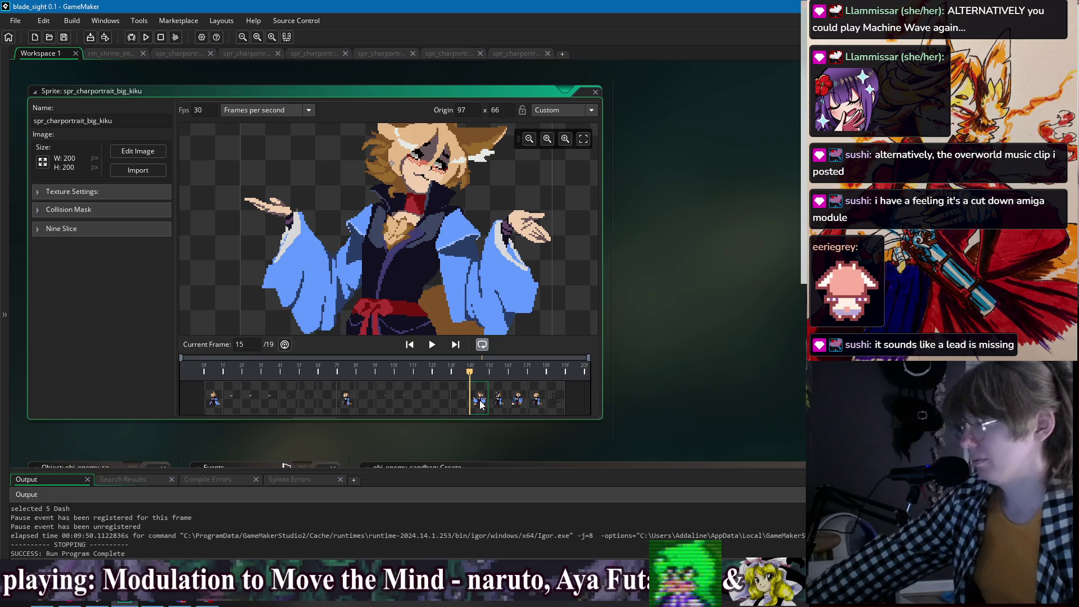
Open spr_charportrait_big_kiku_trouble via the workspace Windows menu, zoom its preview, and run the game
{"action": "right_click", "coordinate": [678, 246]}
{"action": "mouse_move", "coordinate": [693, 261]}
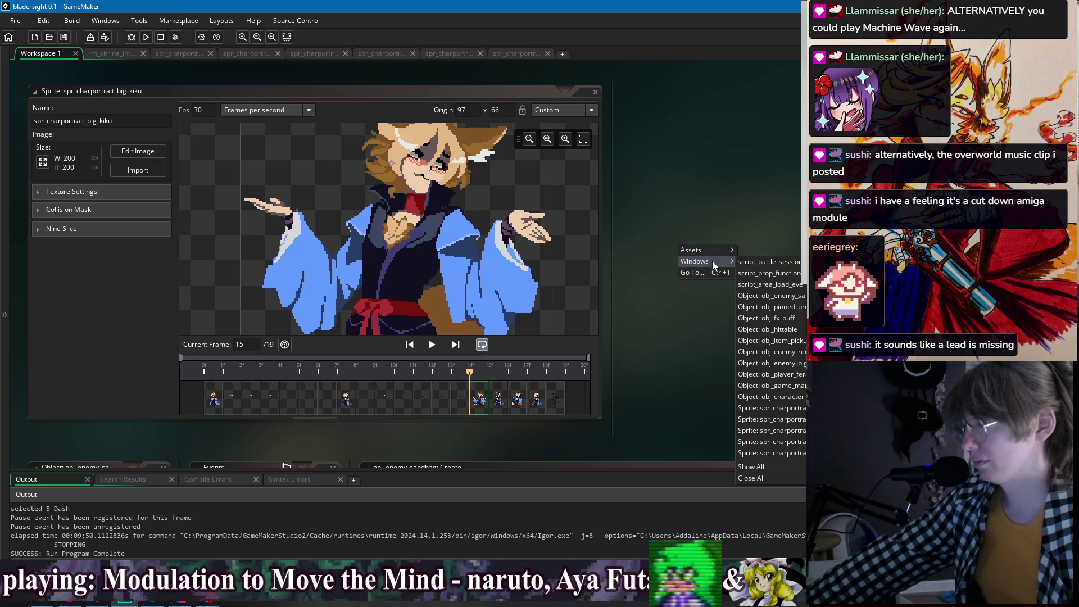
{"action": "left_click", "coordinate": [758, 408]}
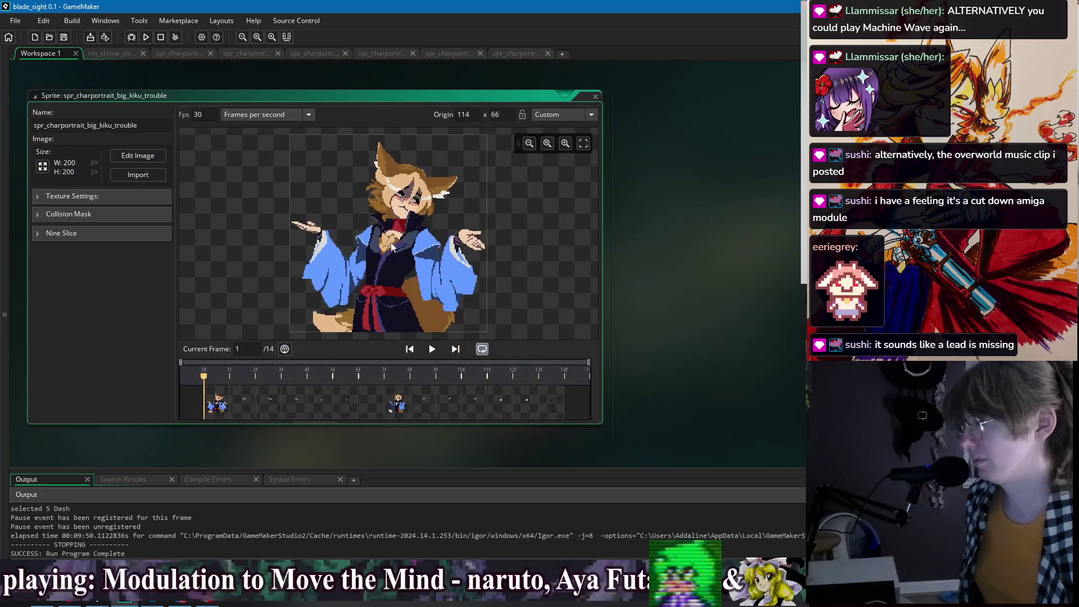
{"action": "scroll", "coordinate": [408, 198], "scroll_direction": "up", "scroll_amount": 3}
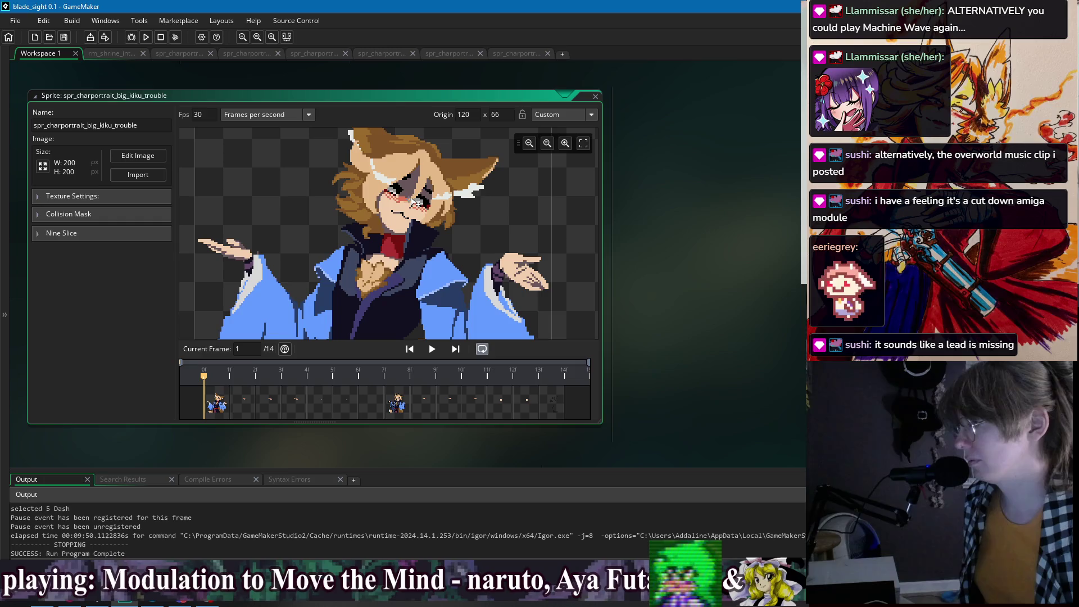
{"action": "left_click", "coordinate": [146, 37]}
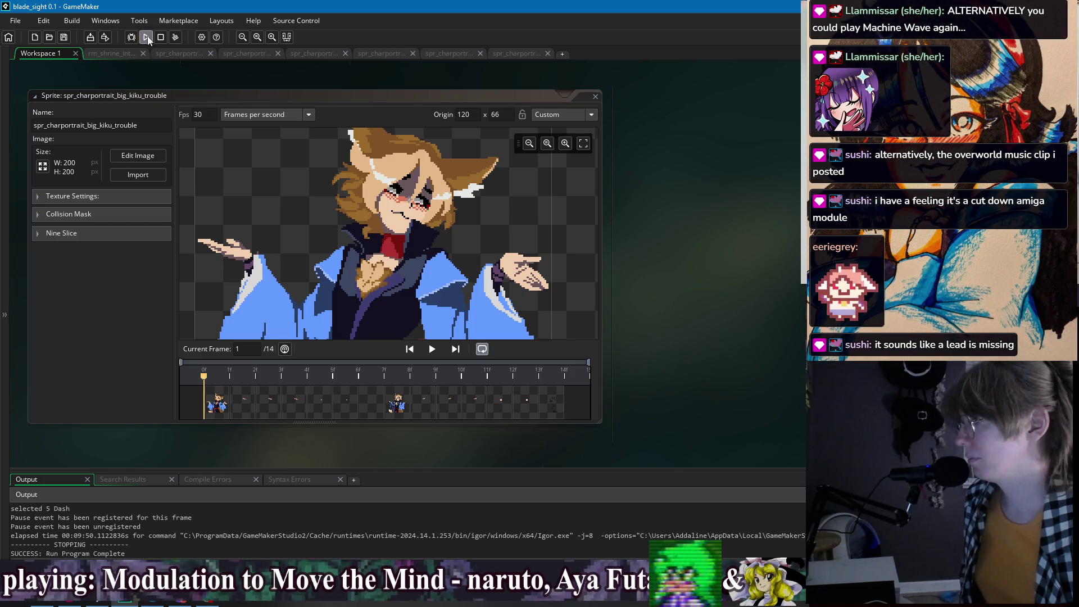